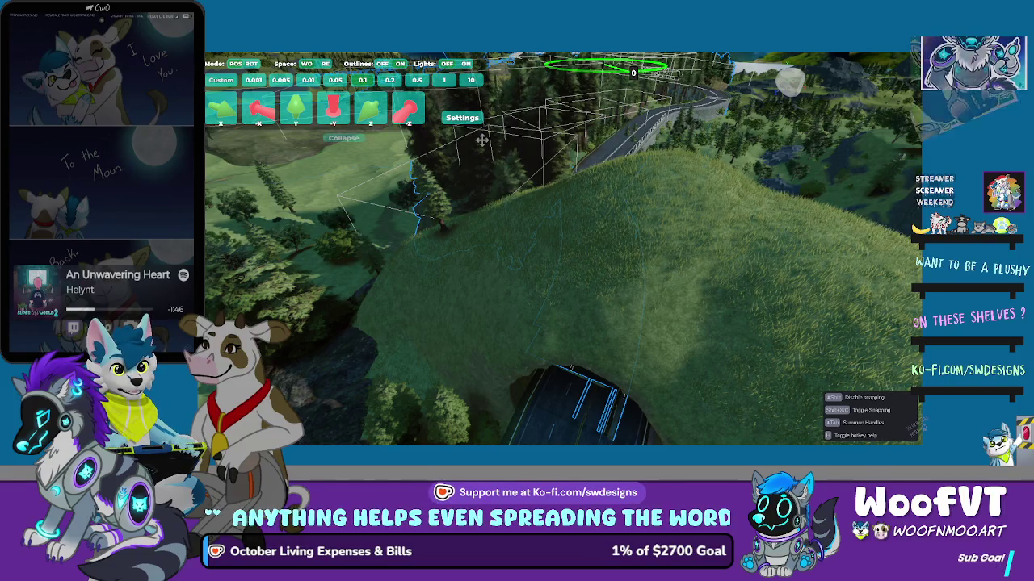
Step: Nudge the tunnel road piece slightly left and view it up close from directly above
left_click_drag(481, 140, 481, 139)
key("w")
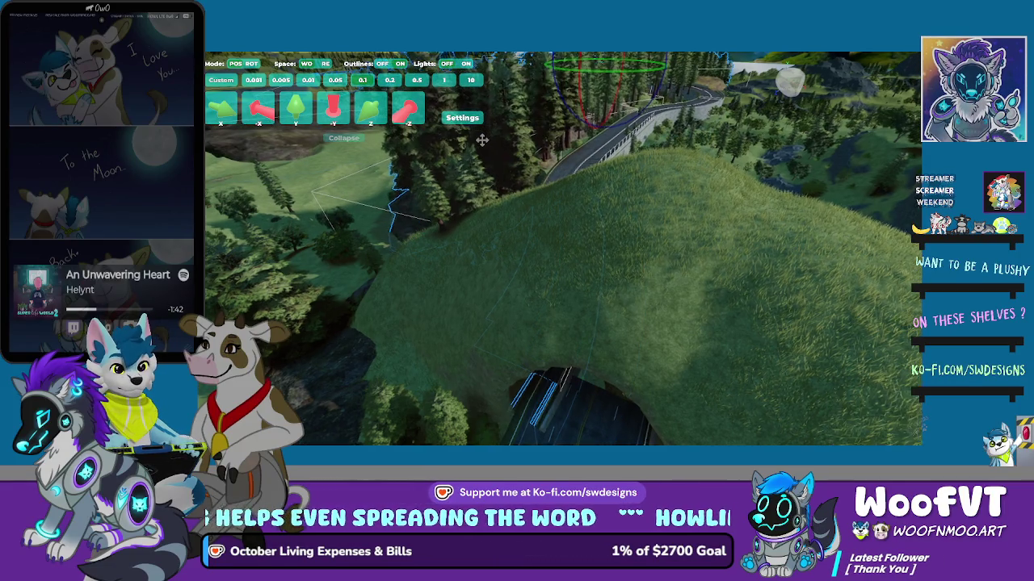
key("w")
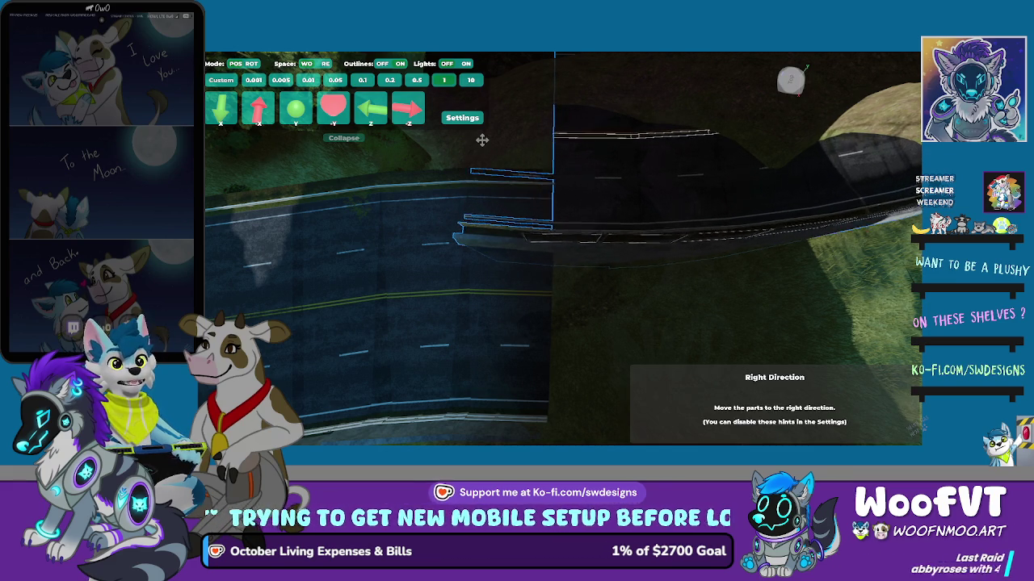
Step: Move the road section right, then back twice, until it meets the existing road surface
key("Right")
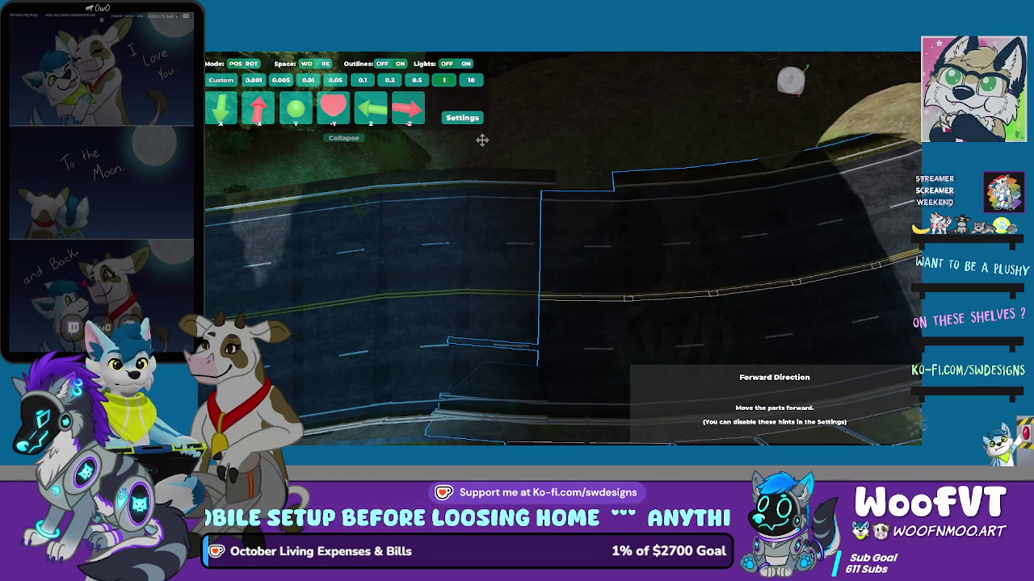
key("s")
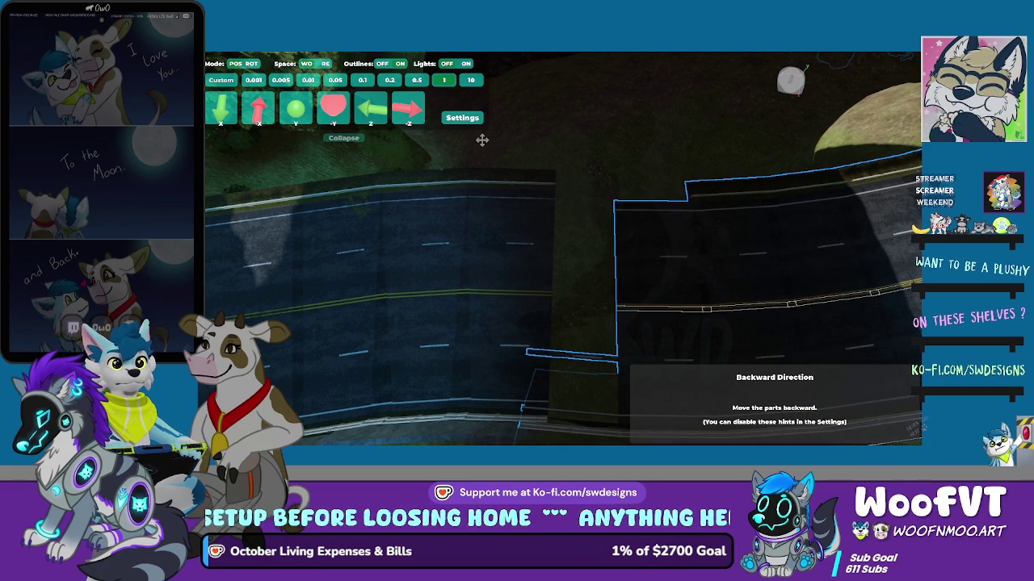
key("s")
key("s")
key("s")
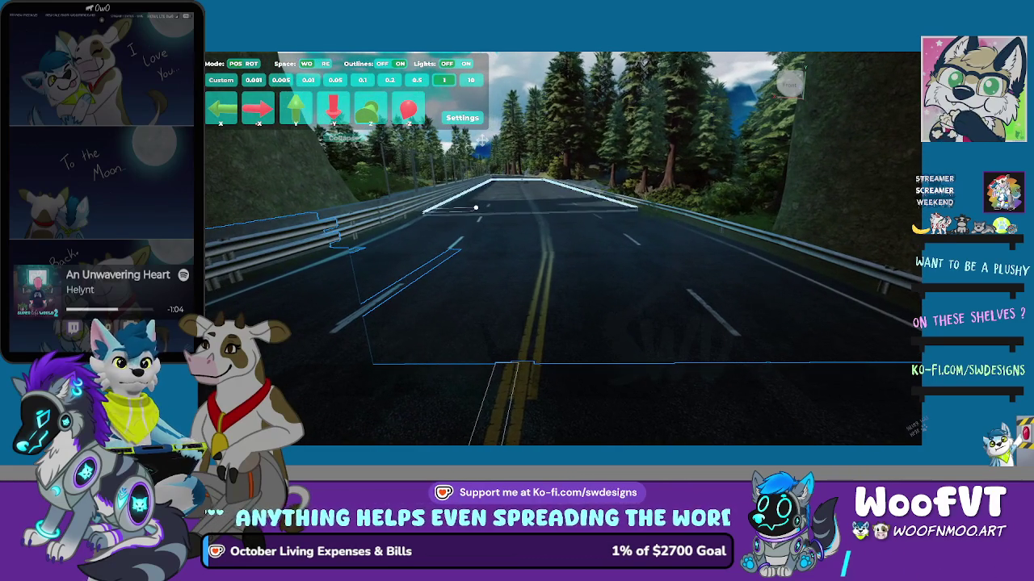
Step: Cut the move step to 0.5, 0.1, then 0.01, nudging the road section left, down and up
key("minus")
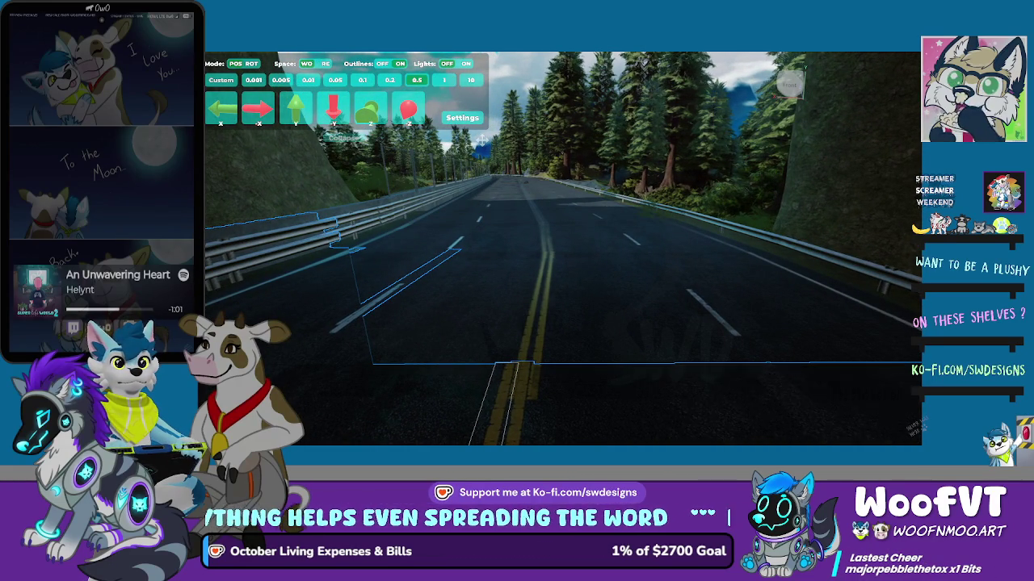
key("Left")
key("minus")
key("minus")
key("Down")
key("Left")
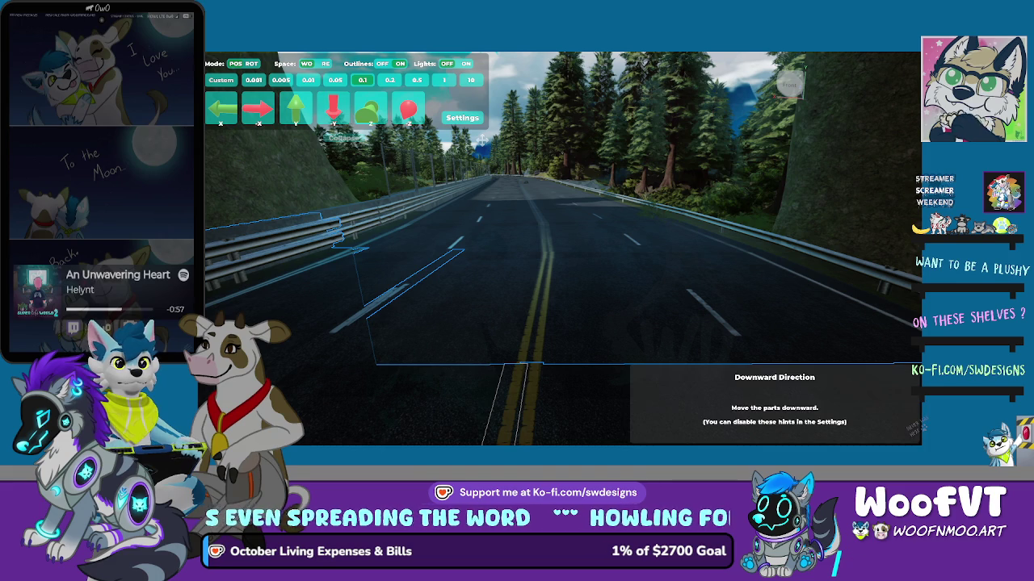
key("equal")
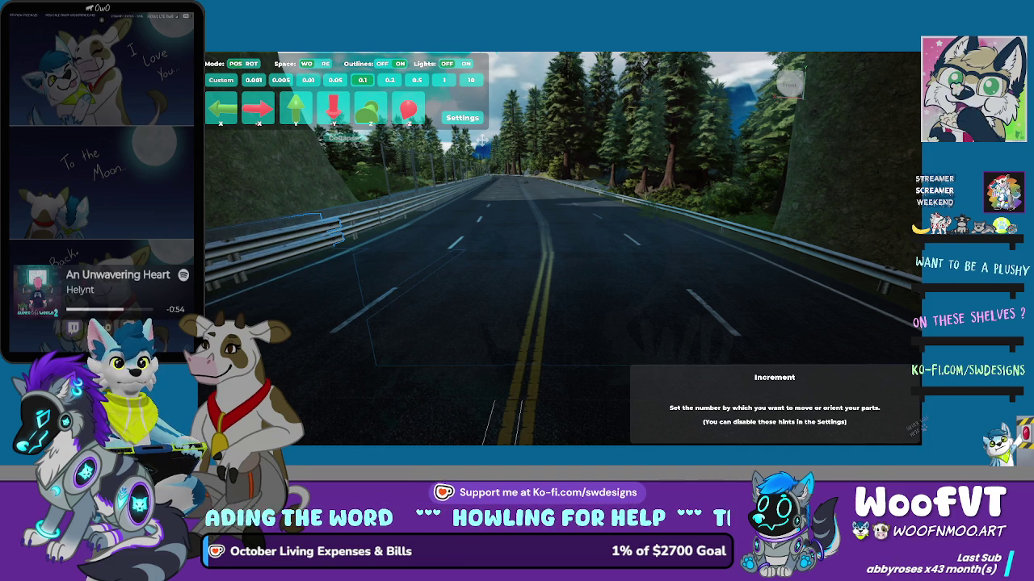
key("minus")
key("minus")
key("Page_Up")
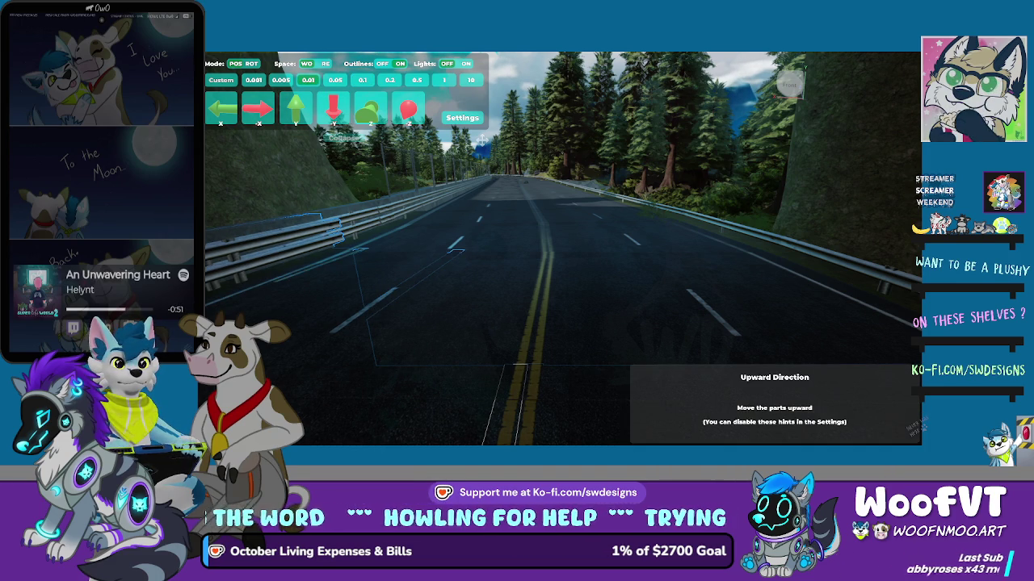
Step: Frame the guardrail in view and switch it from rotate to move mode
key("w")
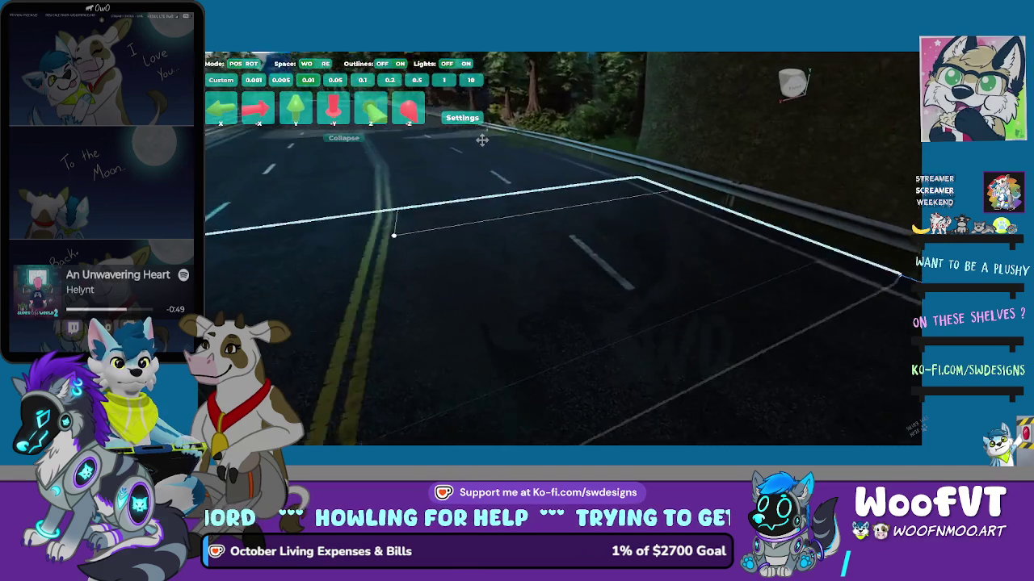
key("s")
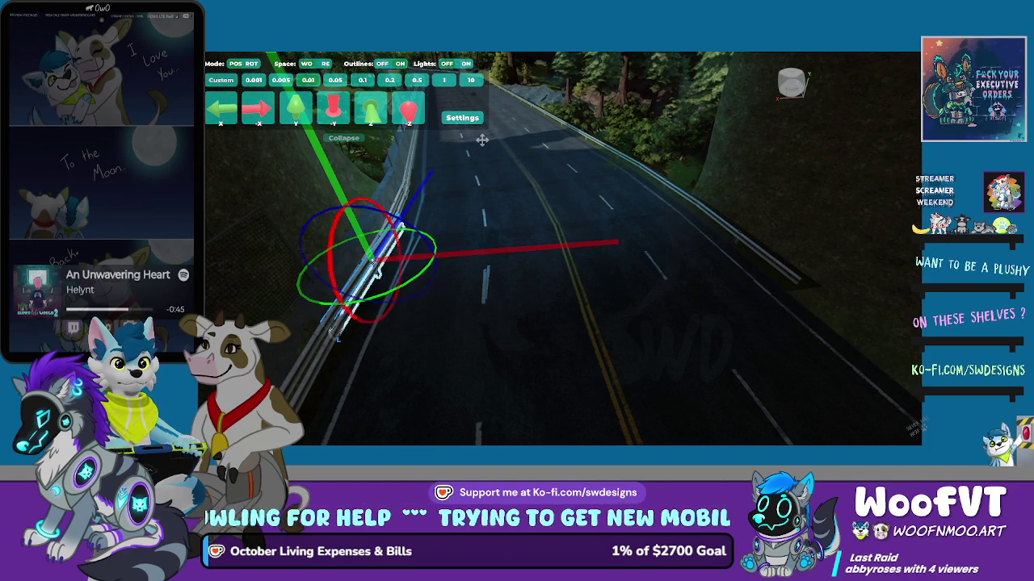
key("f")
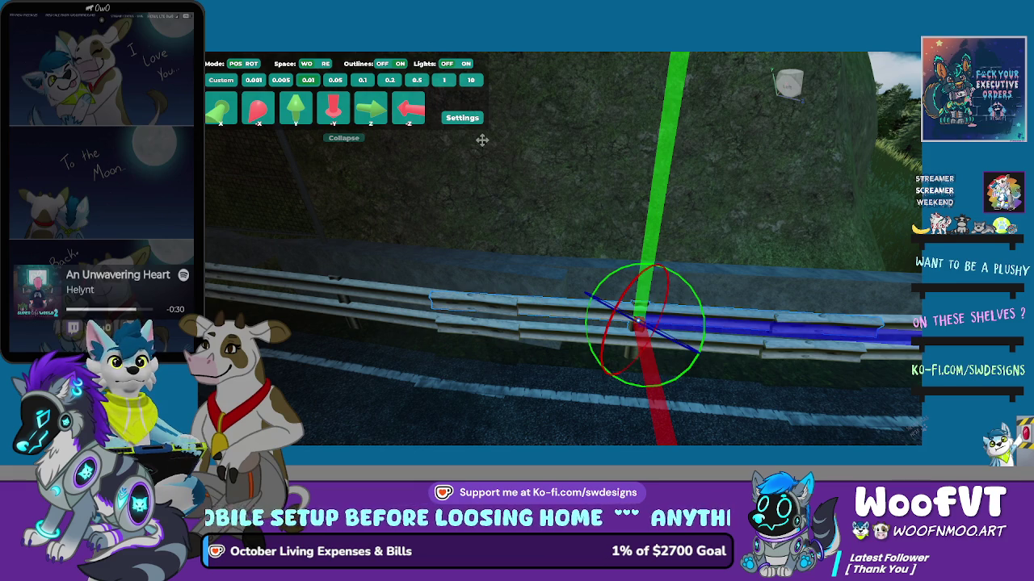
key("w")
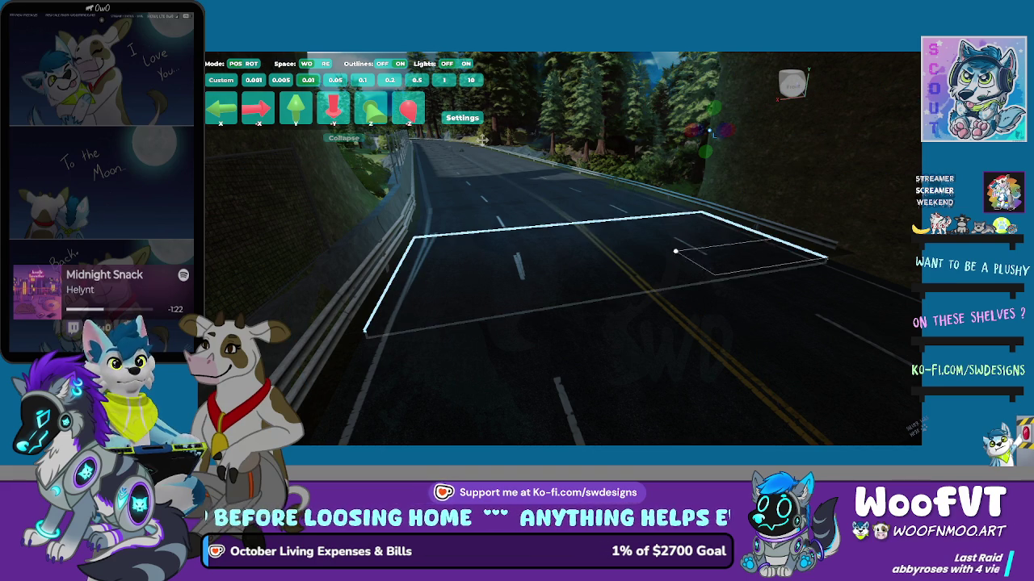
Step: Delete the stray thin rail piece at the road slab's left edge
left_click(563, 243)
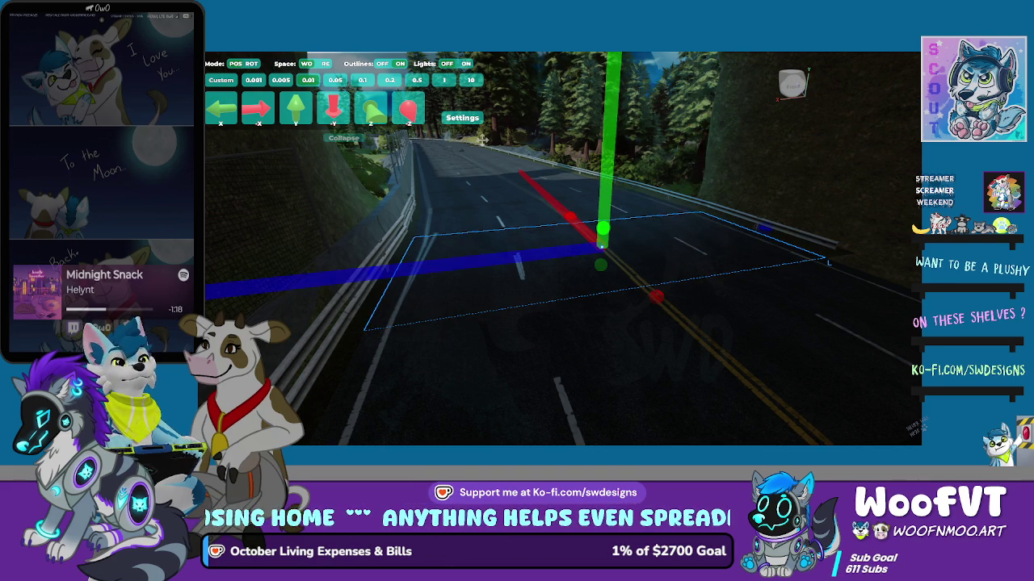
left_click(602, 246)
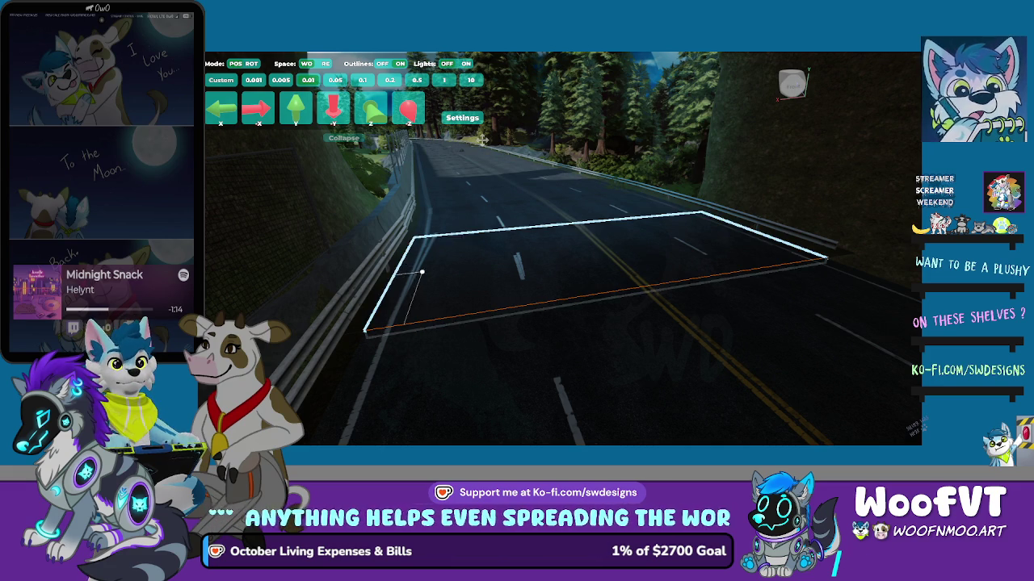
left_click(416, 270)
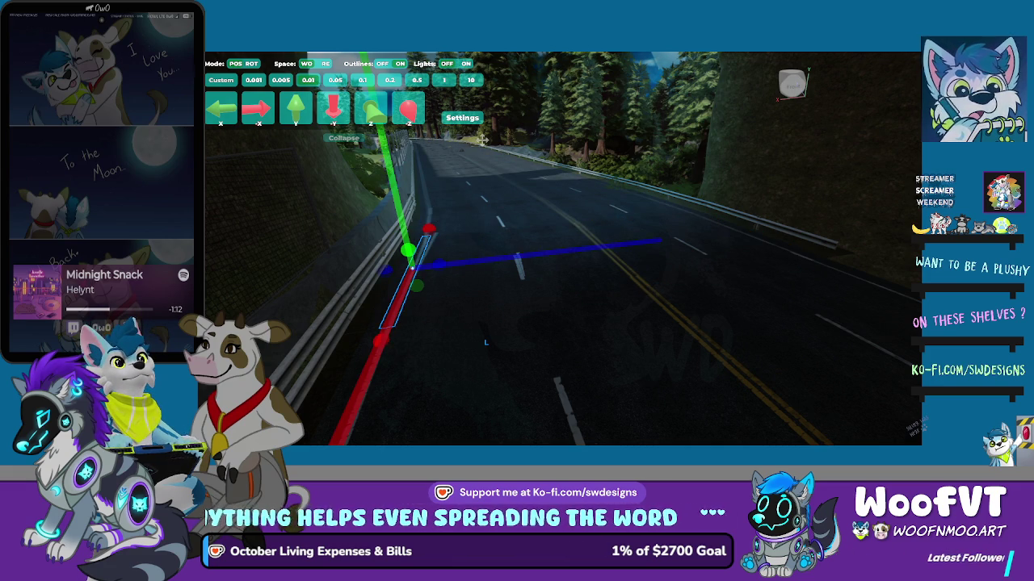
key("Delete")
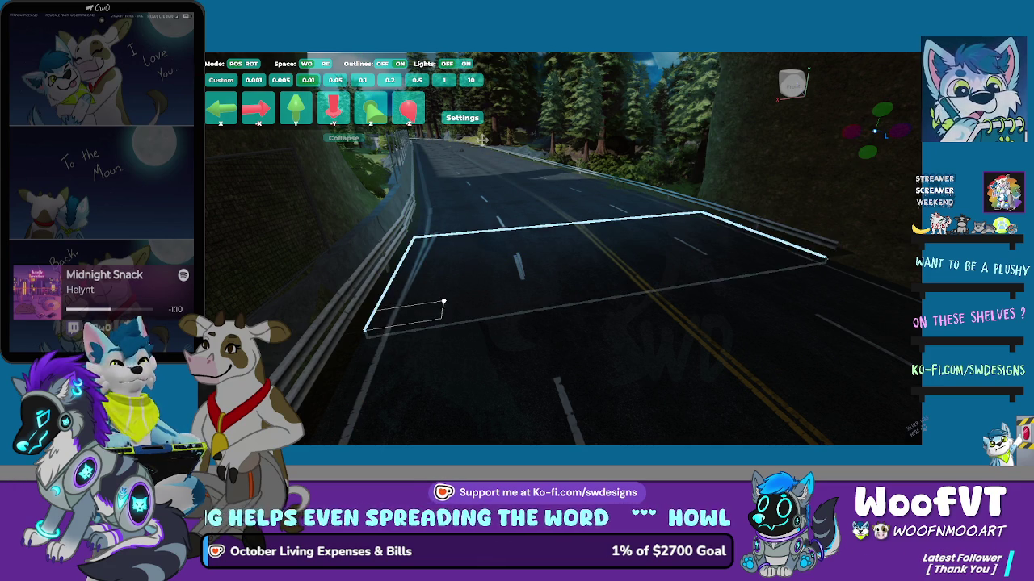
Step: Orbit the view low along the road and select the guard-rail piece beside it
left_click(414, 272)
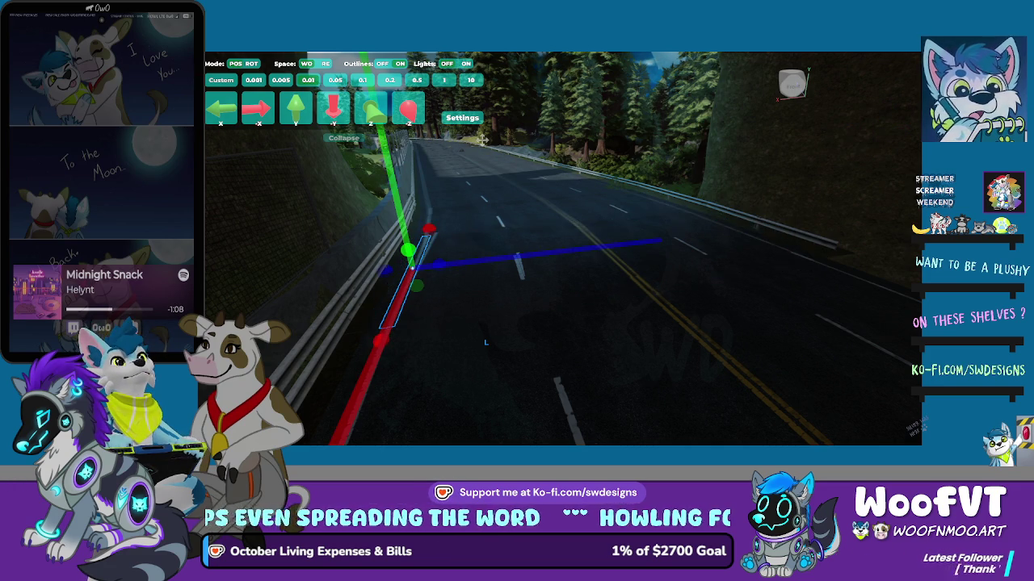
scroll(685, 239, "down", 3)
left_click_drag(482, 140, 483, 140)
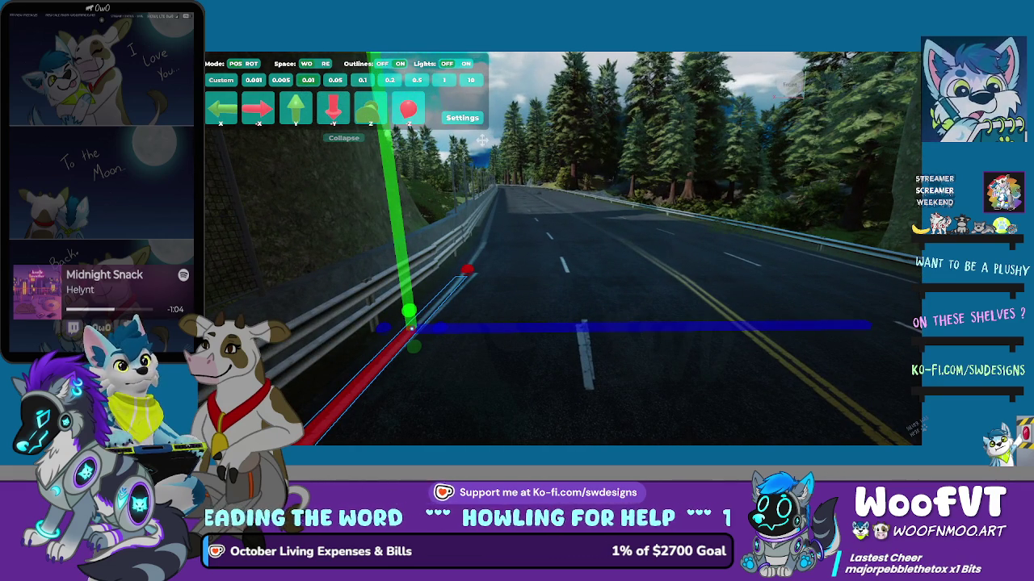
key("Escape")
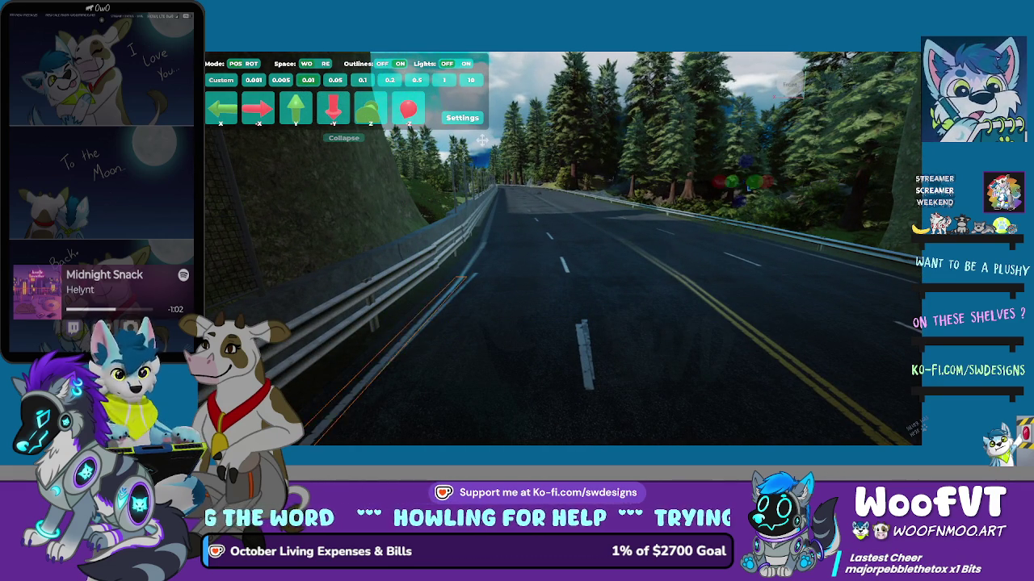
left_click(482, 141)
left_click(482, 140)
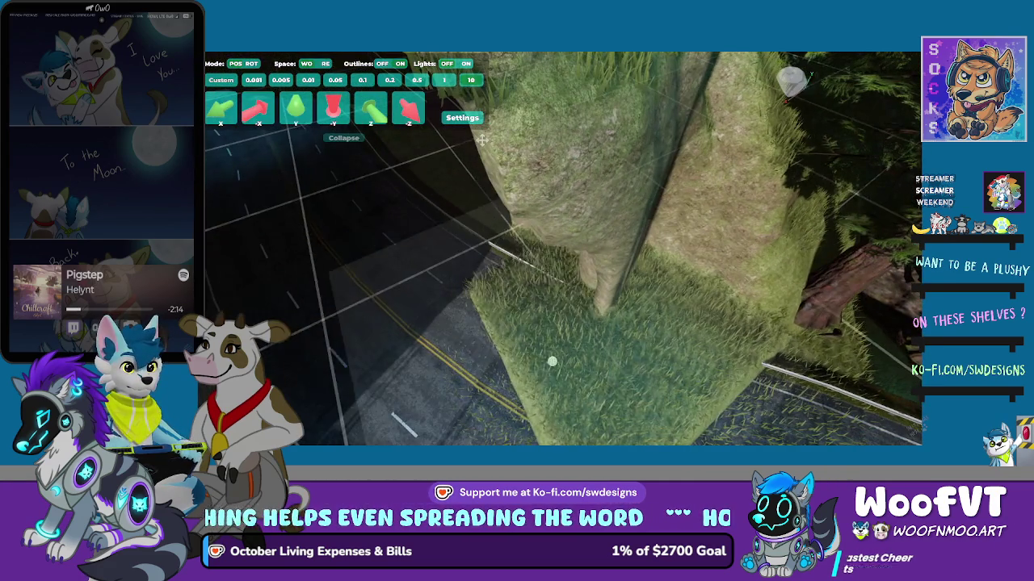
Step: Drag the grass block down so it sinks into the ground beside the road
left_click_drag(551, 361, 646, 386)
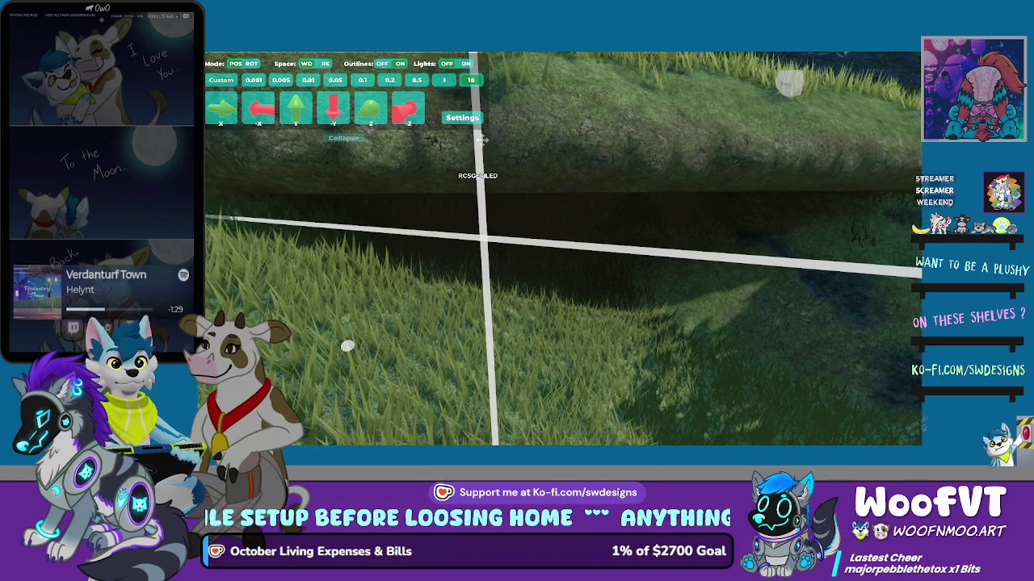
key("w")
key("s")
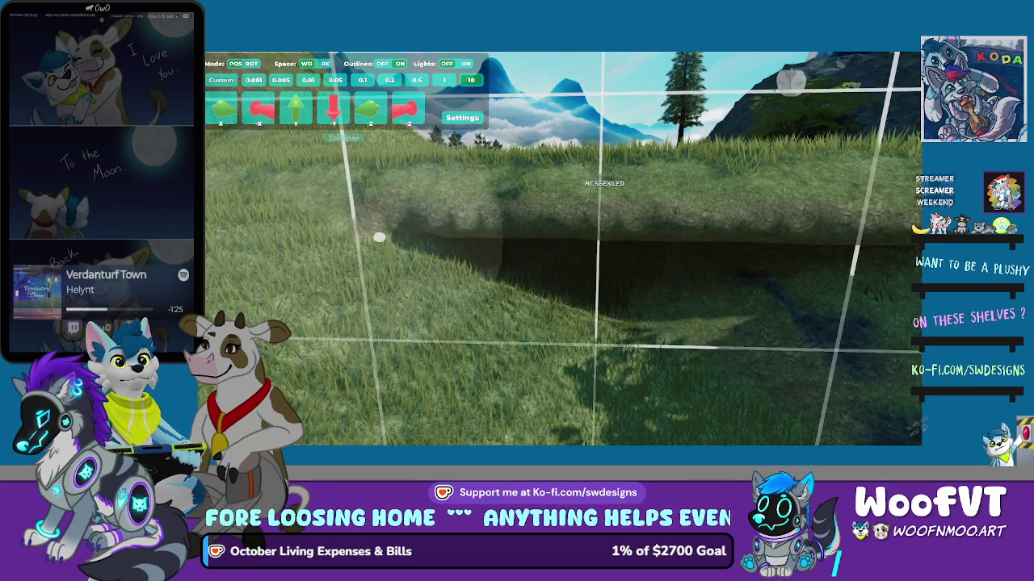
key("w")
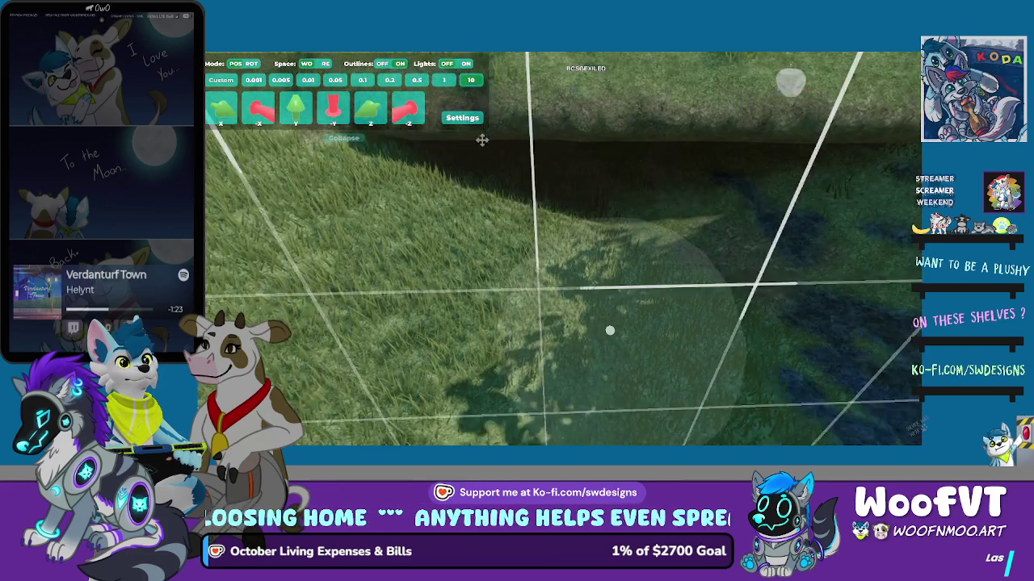
key("w")
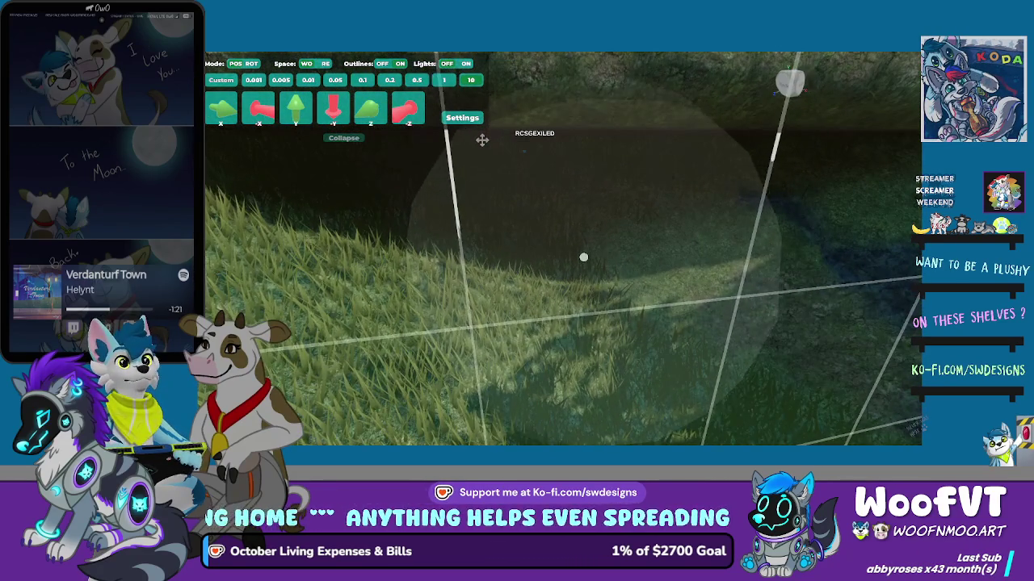
key("w")
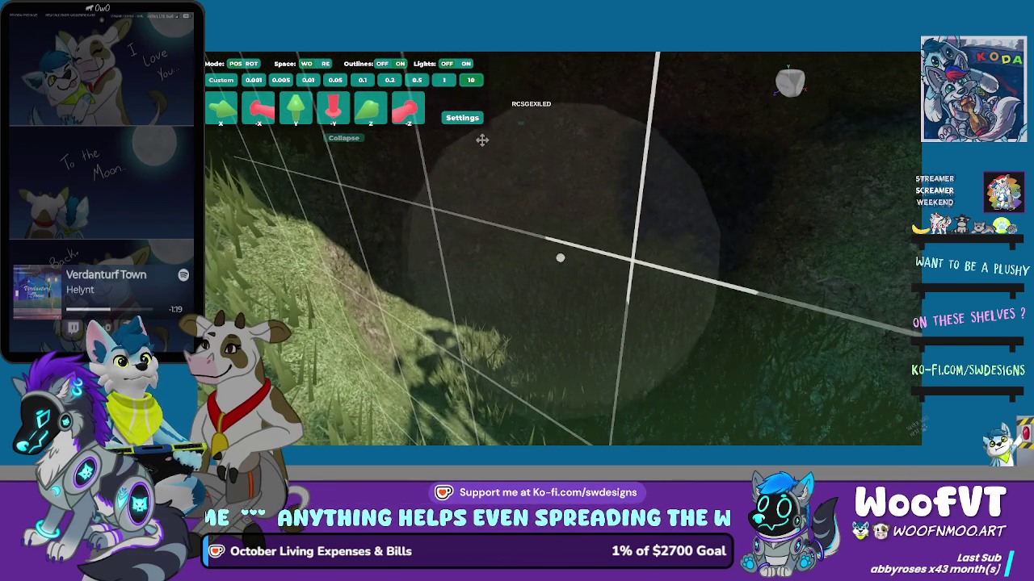
key("a")
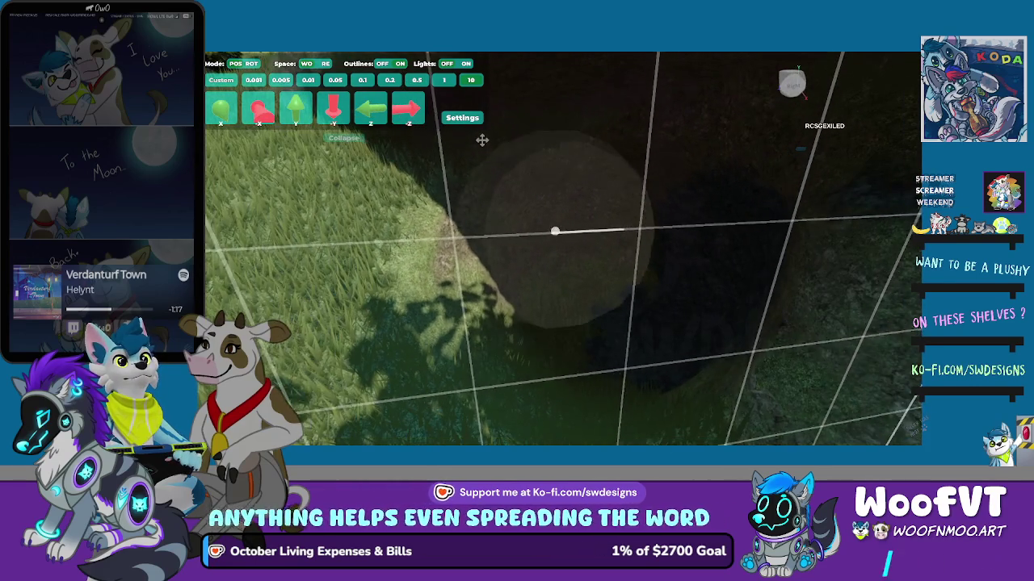
key("w")
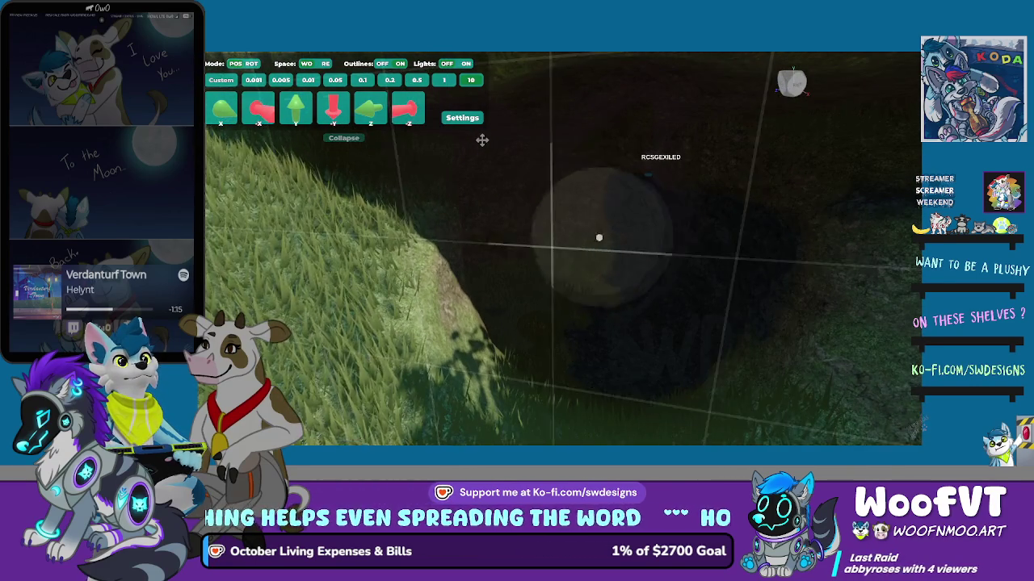
key("w")
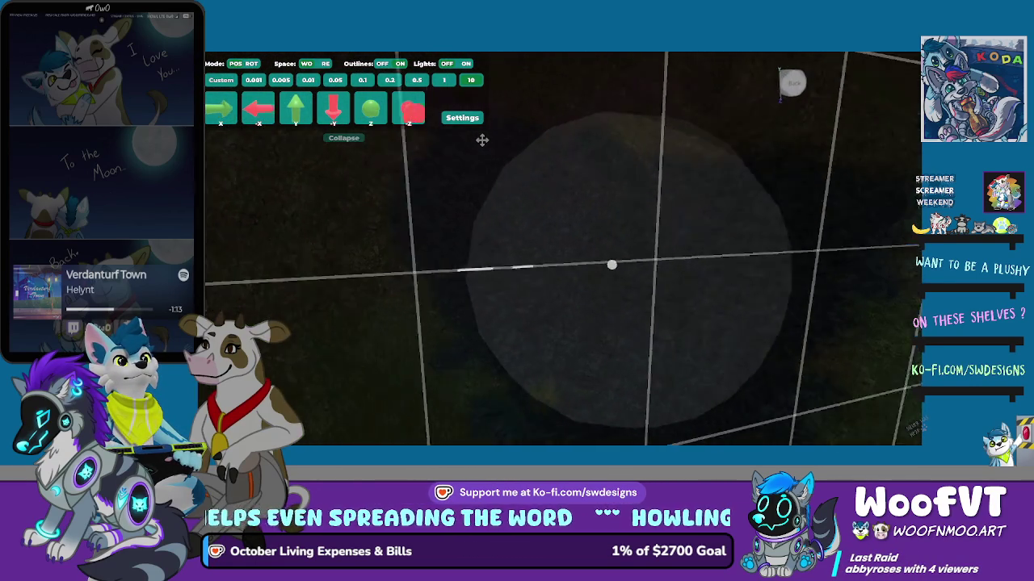
key("s")
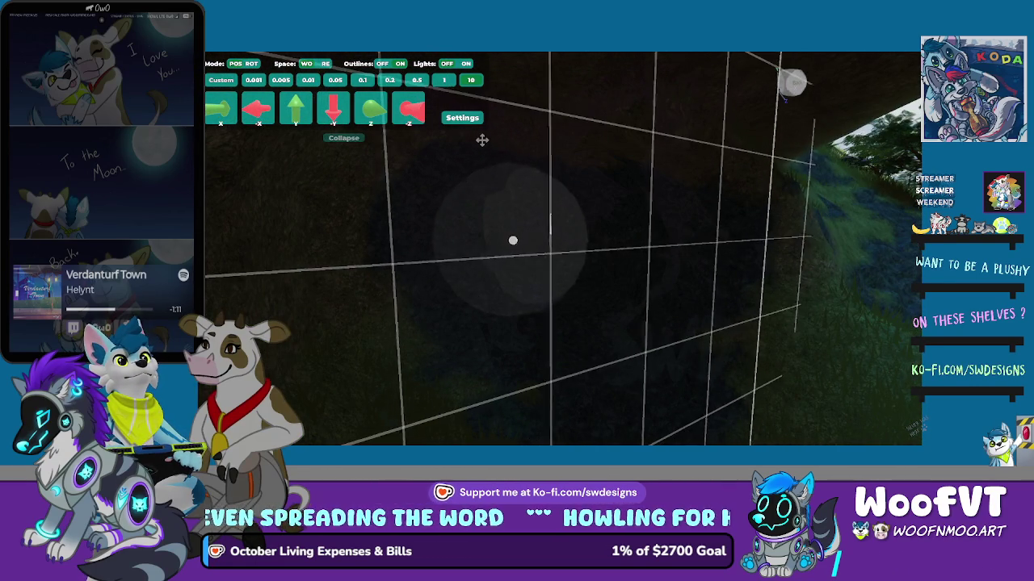
key("a")
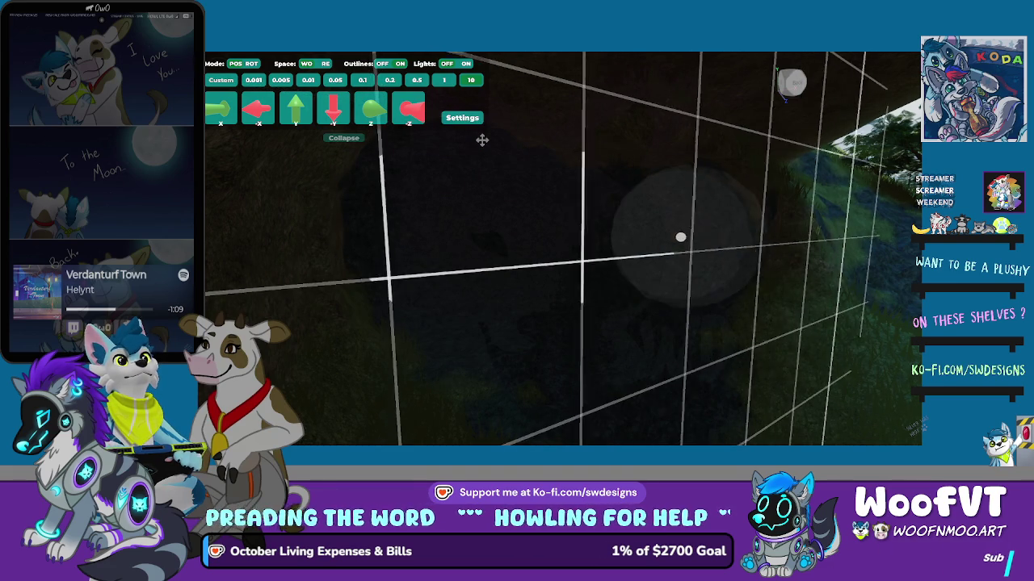
key("d")
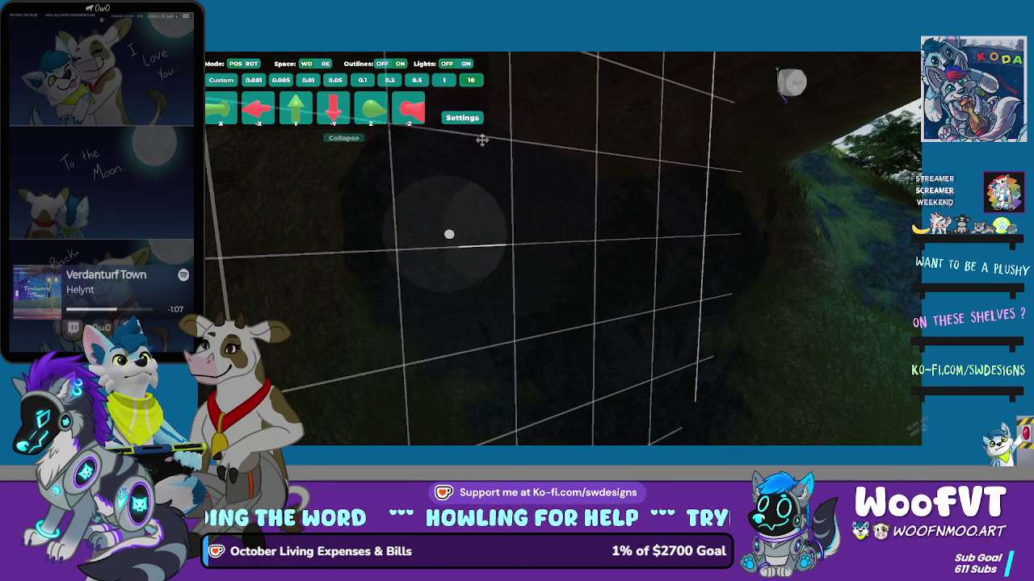
key("d")
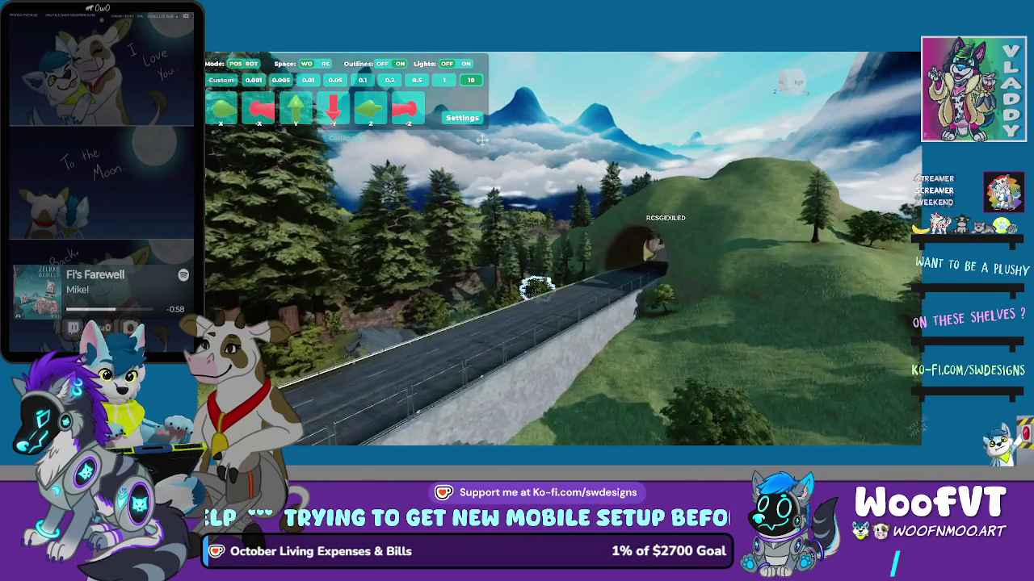
Step: Bring the road section's gizmo into view and slide the section sideways along the retaining wall
key("s")
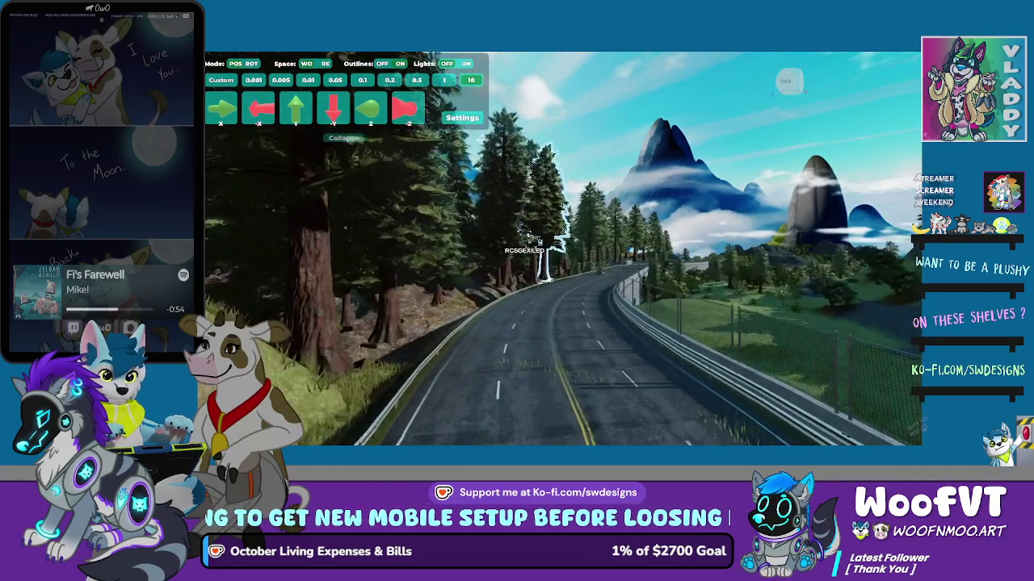
key("f")
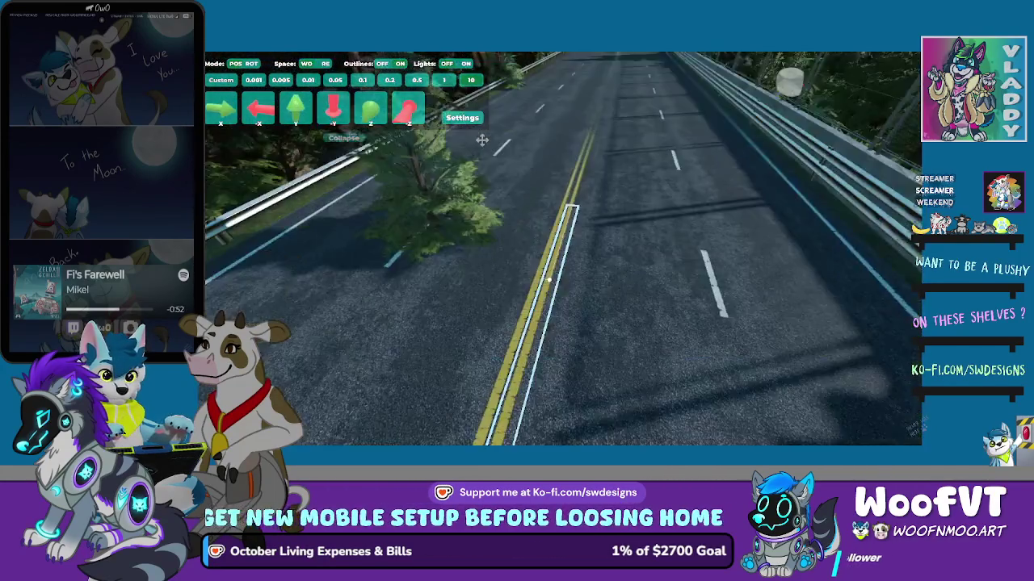
key("d")
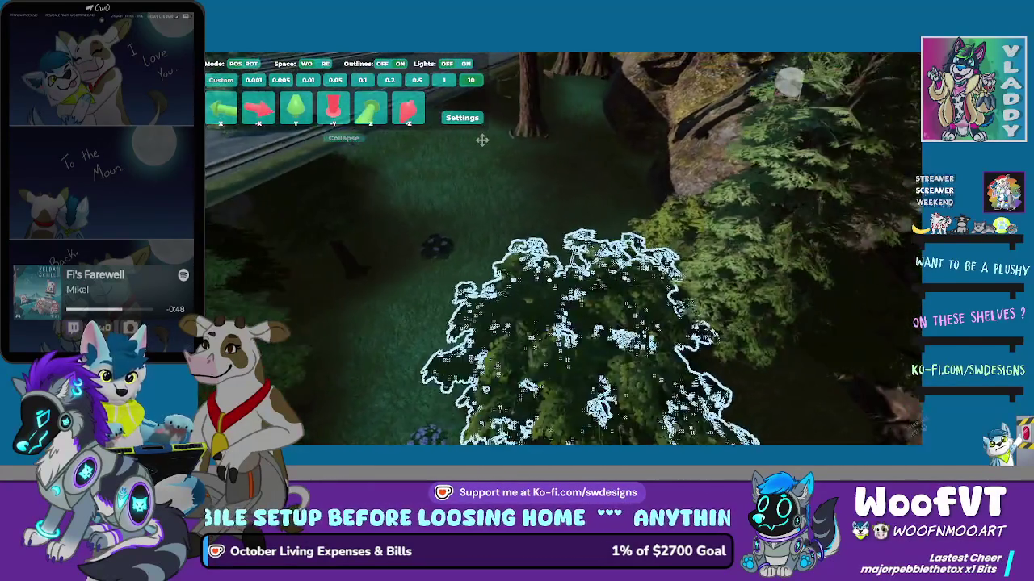
key("s")
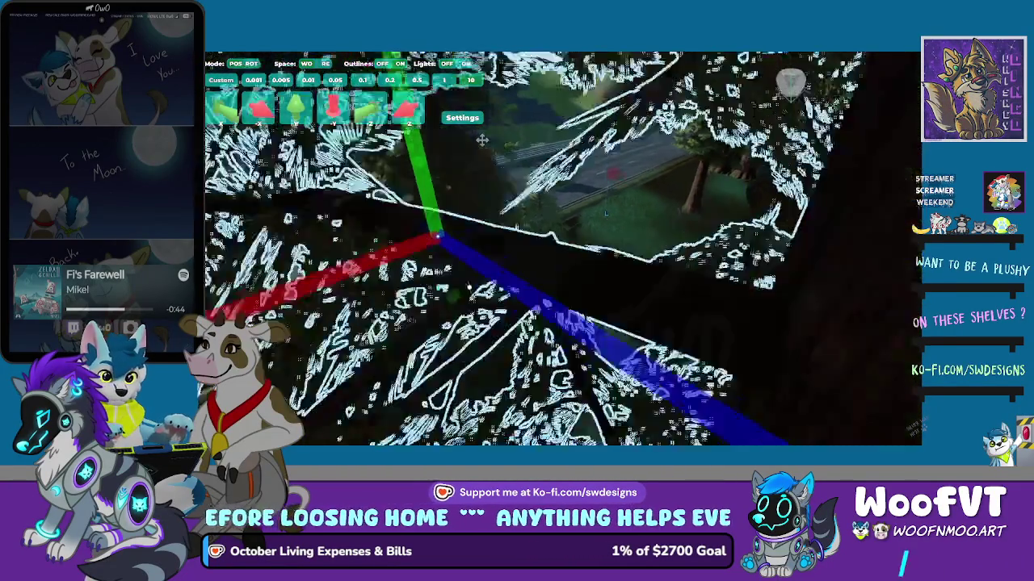
key("a")
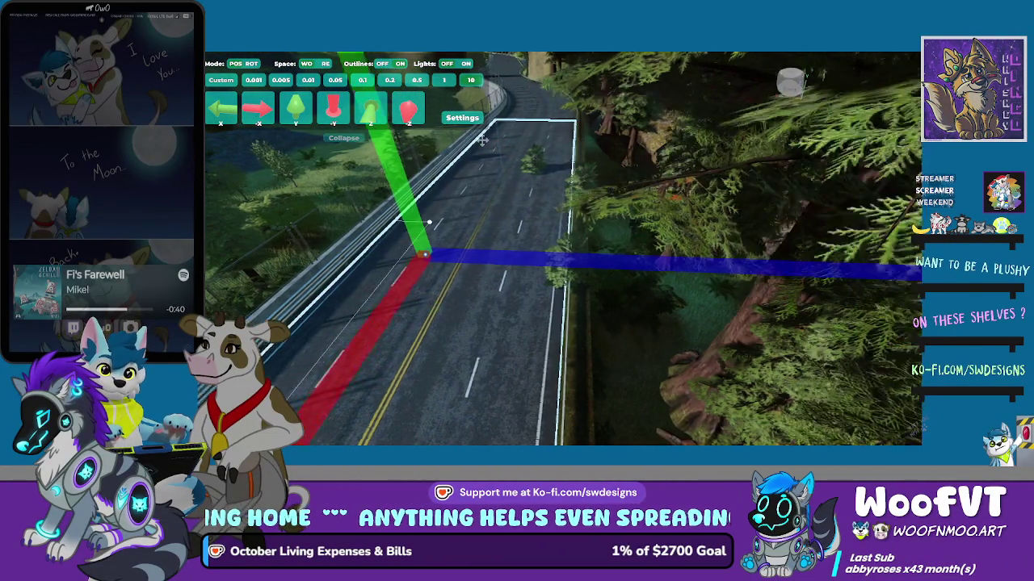
key("a")
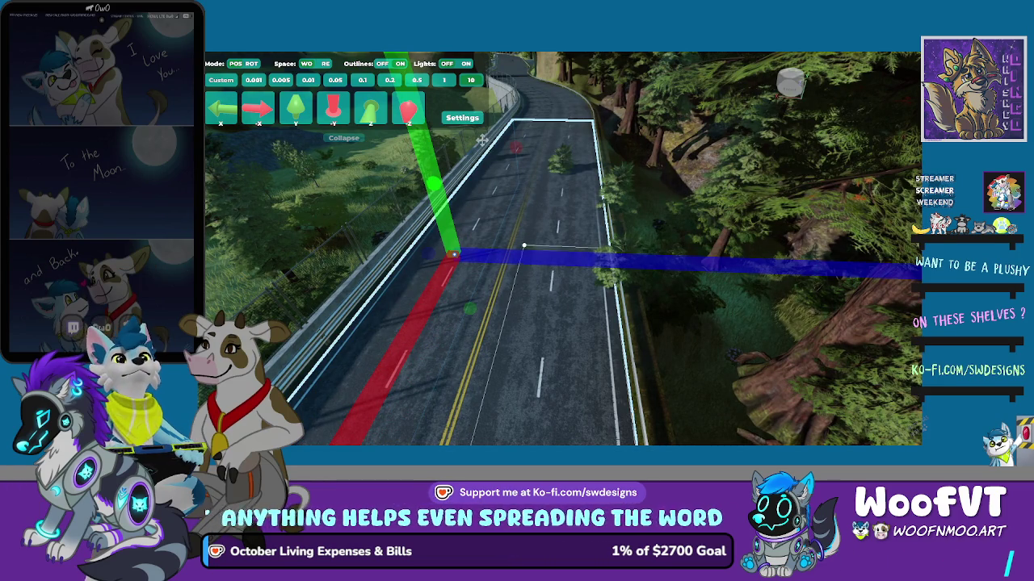
left_click_drag(481, 140, 481, 140)
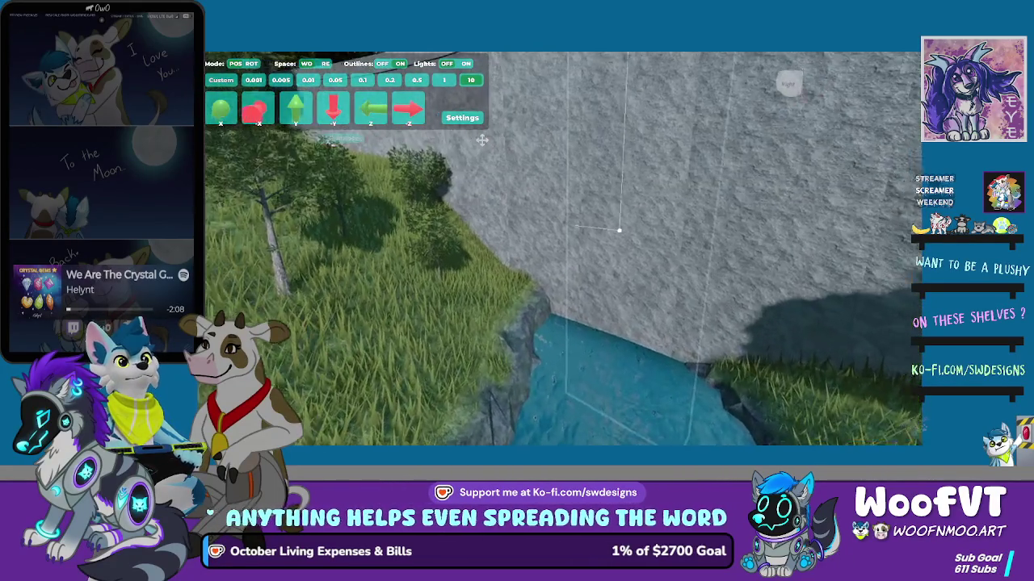
Step: Raise the wall panel above the stream and slide it along the wall to open the culvert
left_click_drag(655, 408, 667, 238)
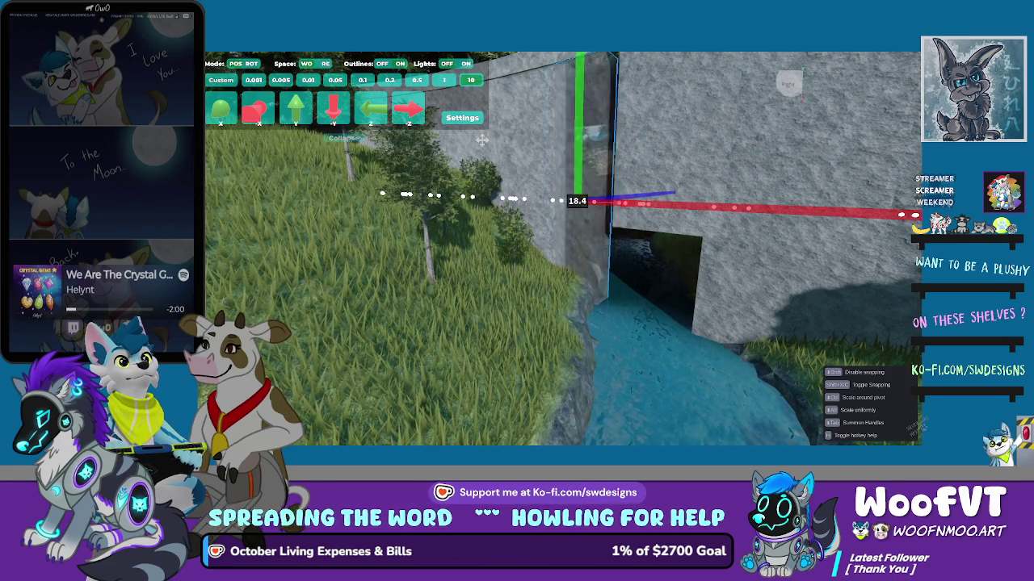
left_click_drag(642, 196, 692, 197)
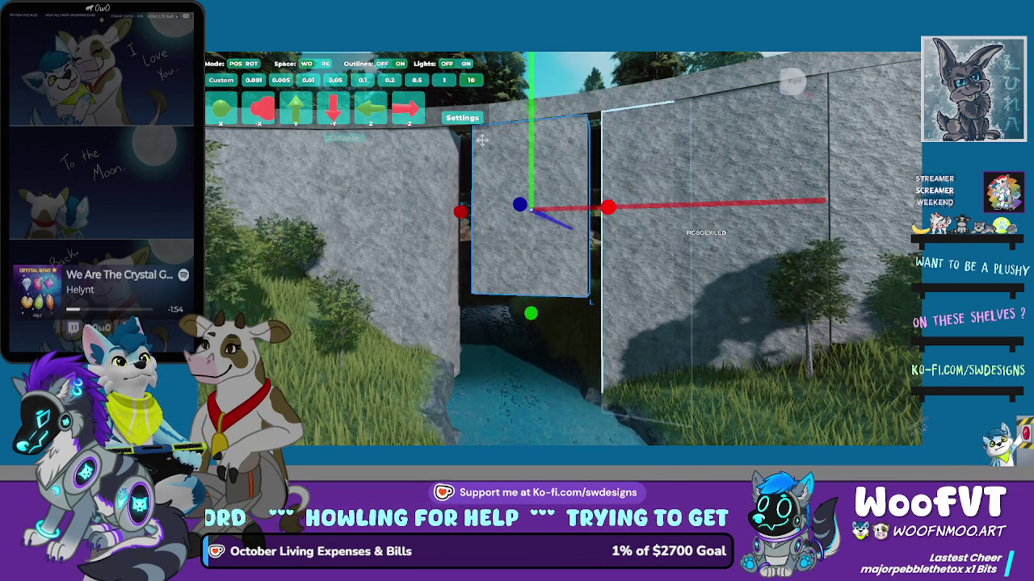
left_click_drag(608, 208, 613, 207)
mouse_move(537, 208)
left_mouse_down()
mouse_move(471, 210)
mouse_move(523, 210)
left_mouse_up()
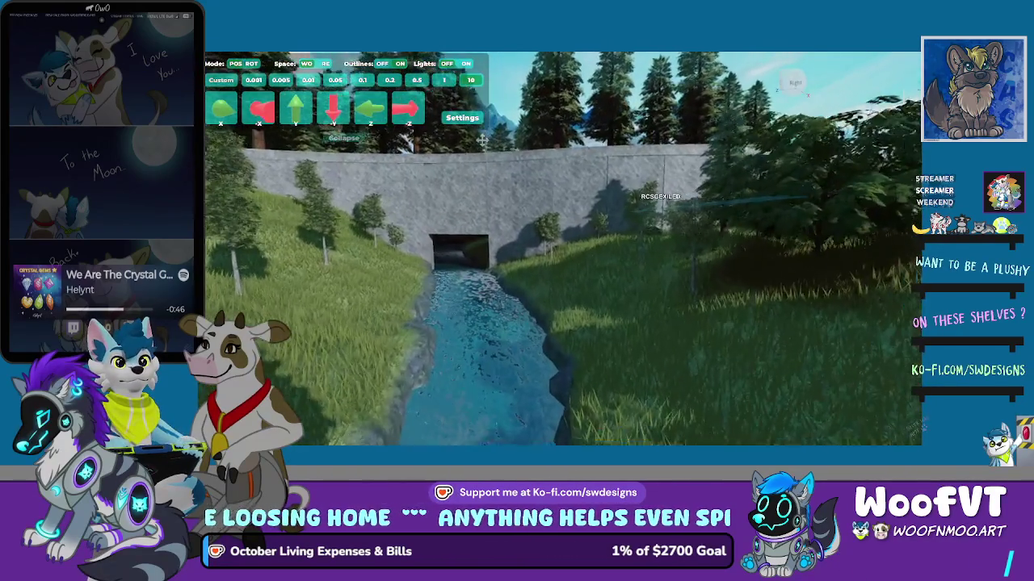
Step: Fly the view into the culvert tunnel under the rock, back out, and show the block's move handles
key("w")
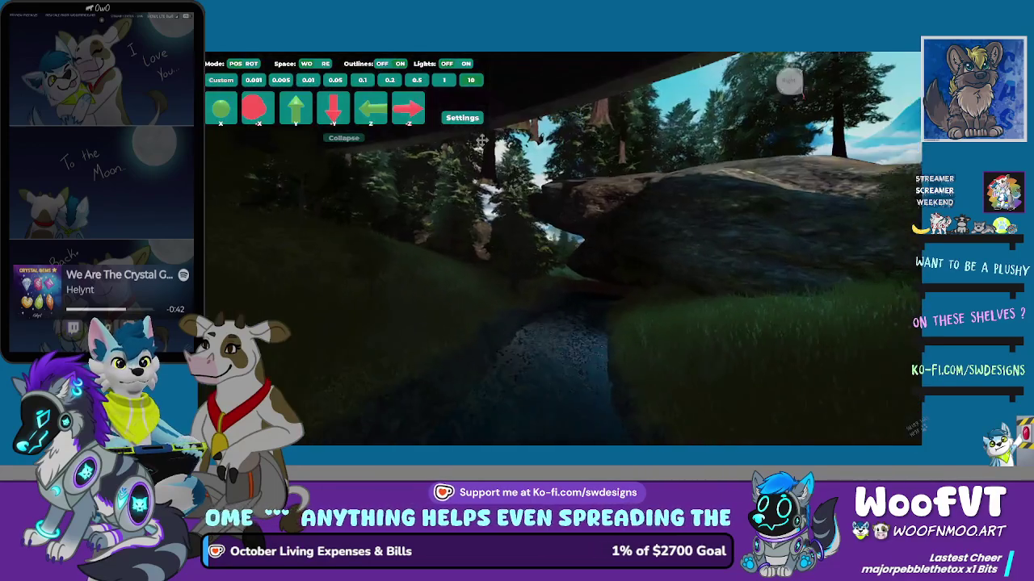
key("w")
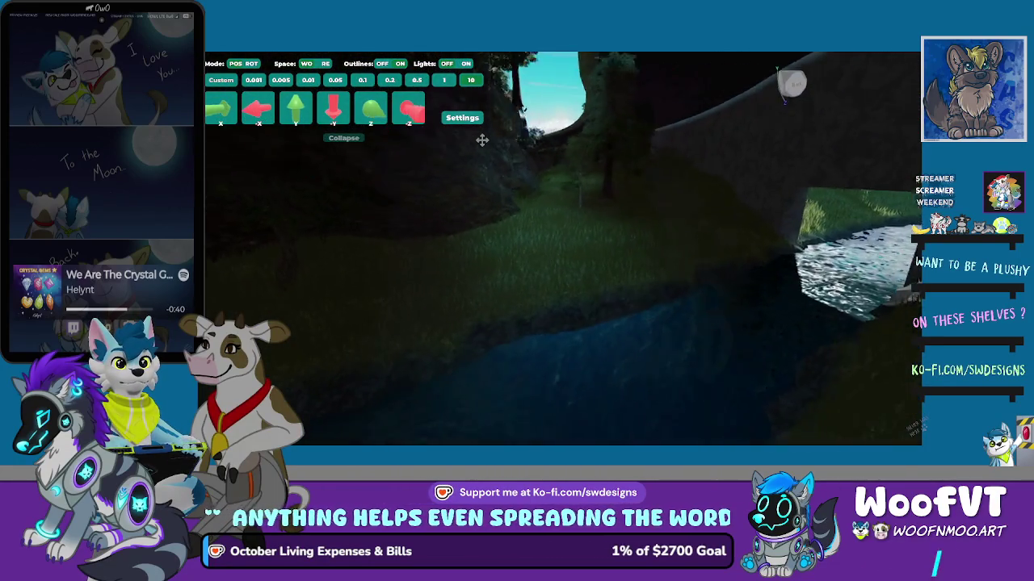
key("s")
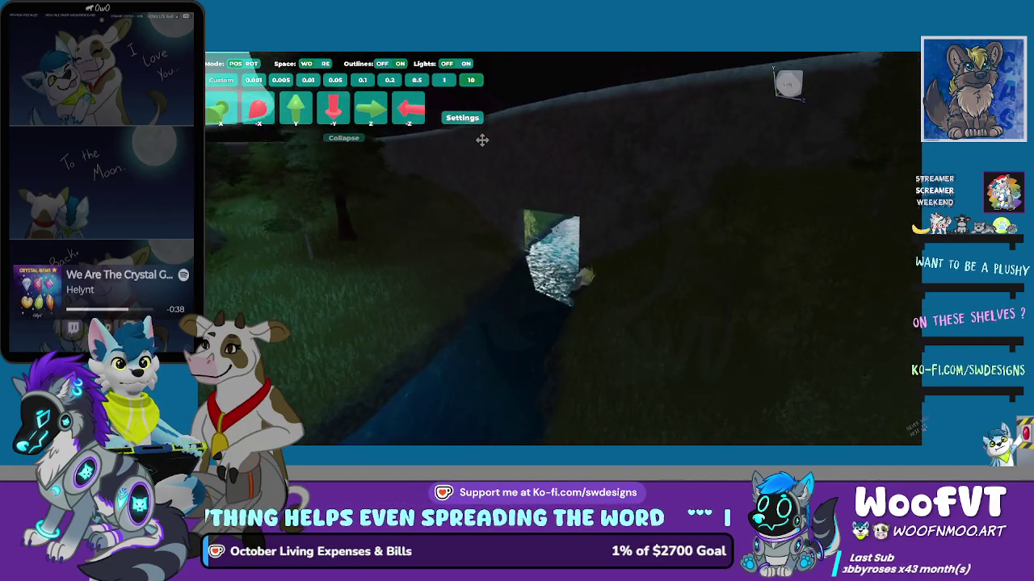
key("e")
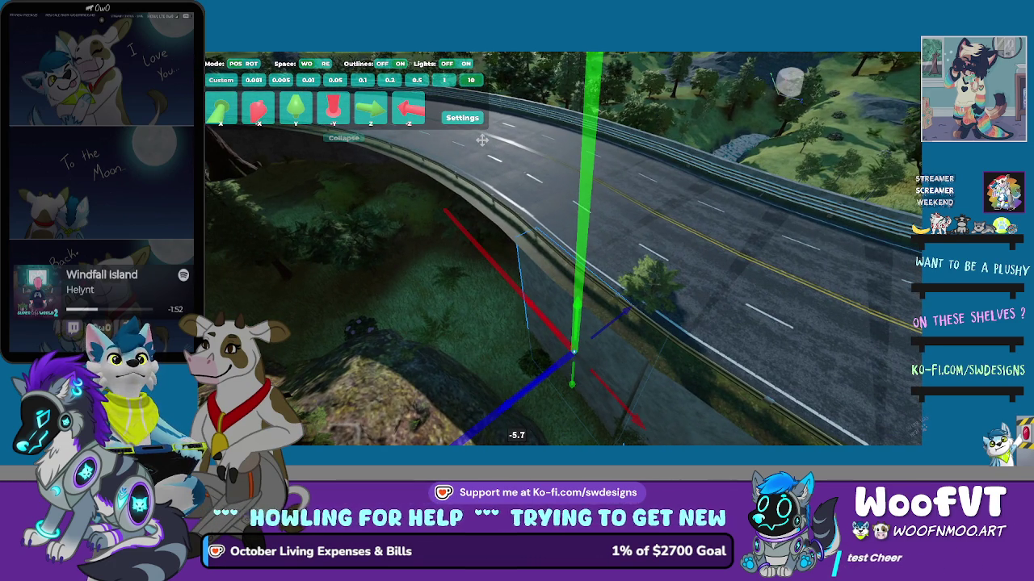
Step: Raise the wall block and shift it beneath the road deck, then swing the view underneath
mouse_move(573, 350)
left_mouse_down()
mouse_move(572, 368)
mouse_move(572, 355)
left_mouse_up()
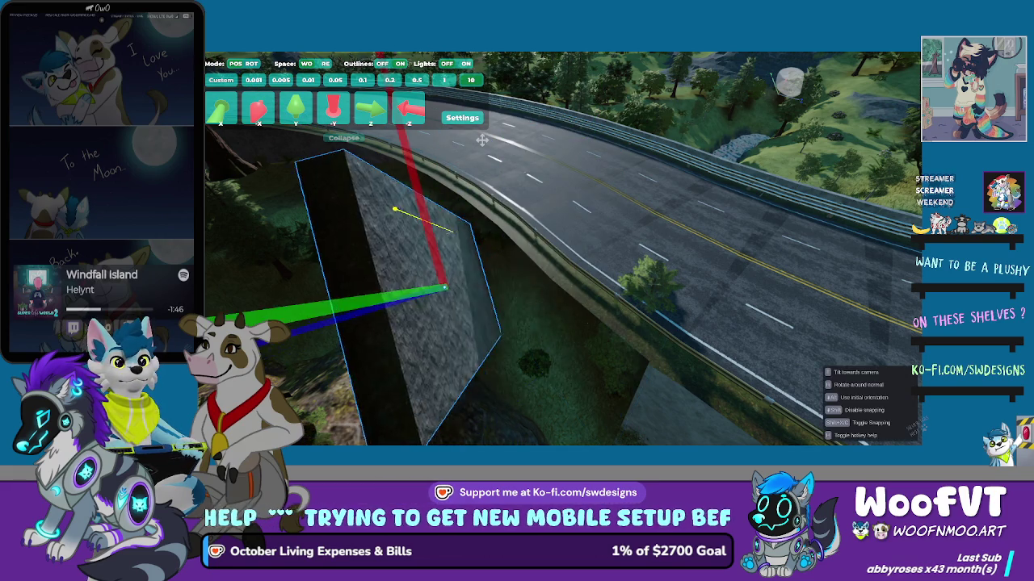
mouse_move(522, 295)
left_mouse_down()
mouse_move(466, 239)
mouse_move(475, 248)
left_mouse_up()
key("q")
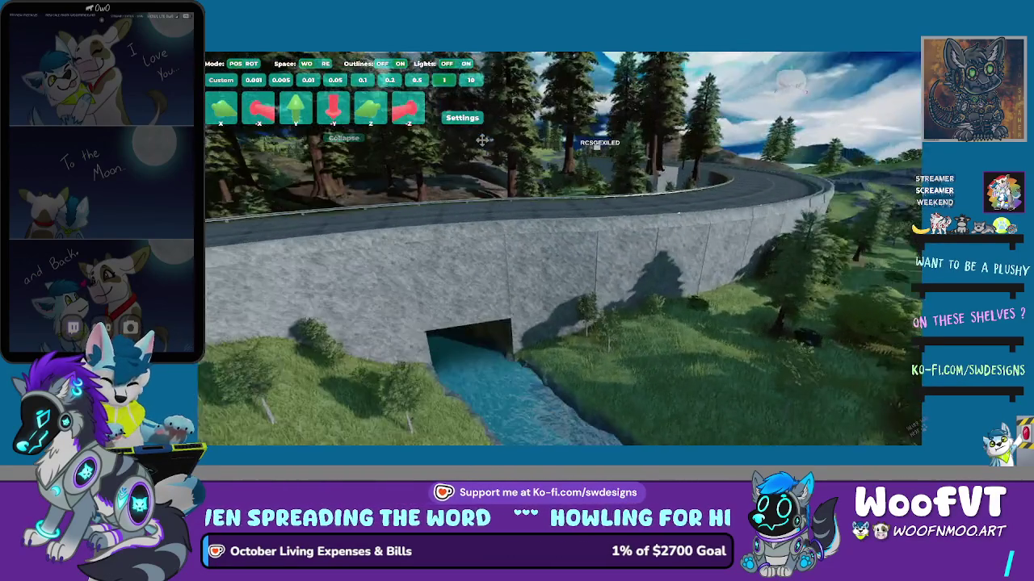
Step: Bring the camera in close to the concrete retaining wall beneath the road
key("w")
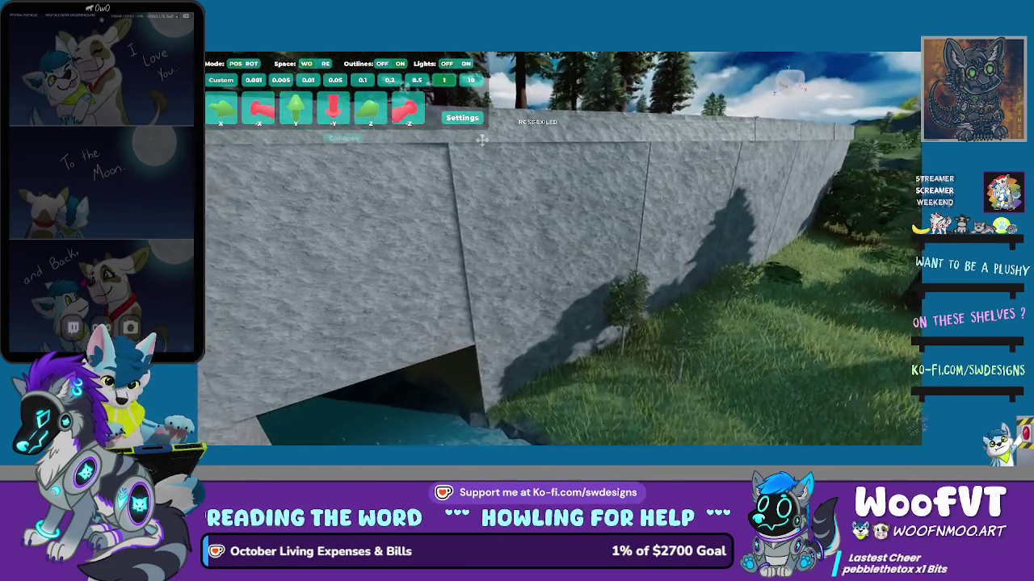
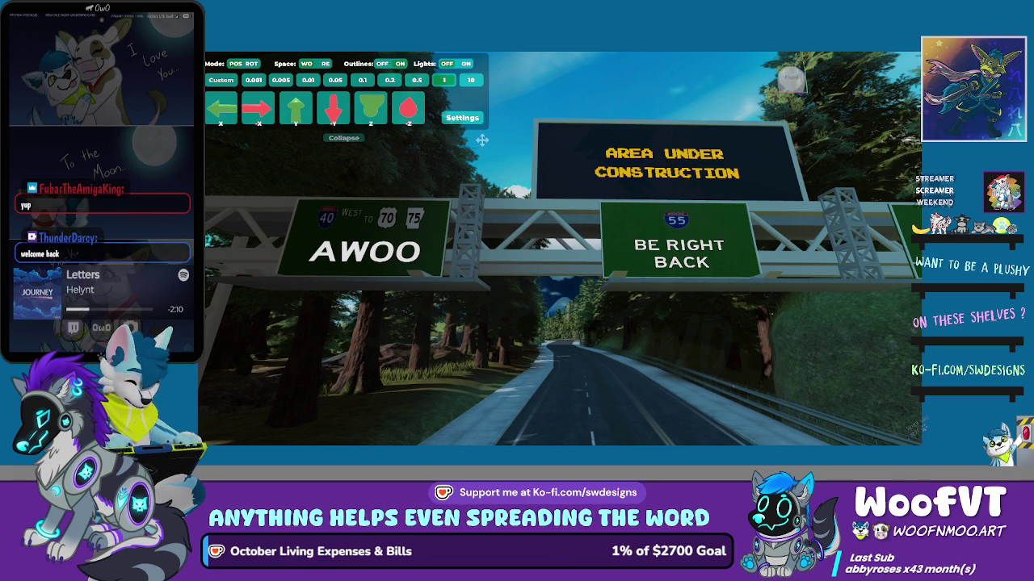
Step: Select the road segment under the sign gantry and turn the view toward the bridge and trees
left_click(614, 381)
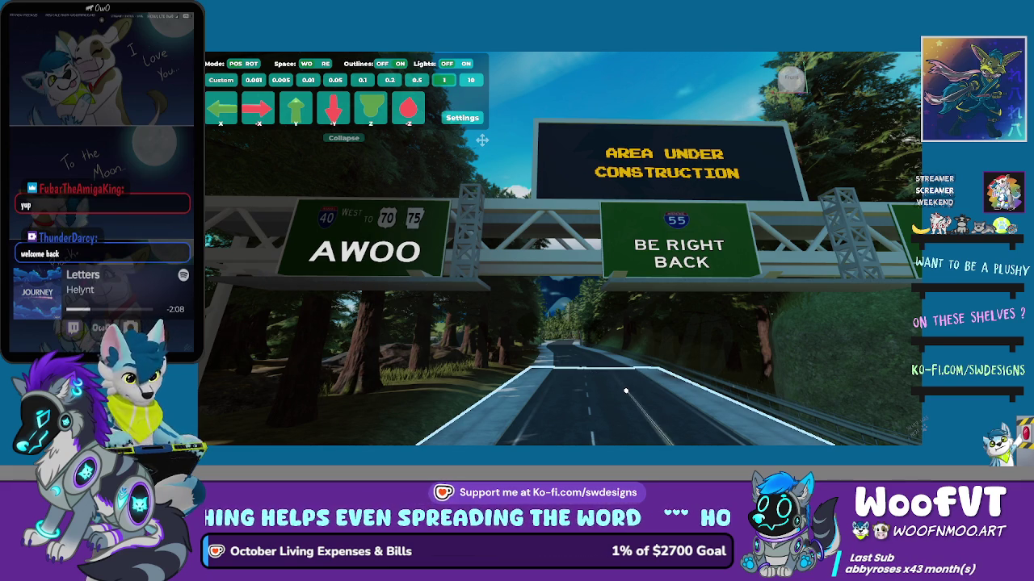
scroll(626, 391, "down", 5)
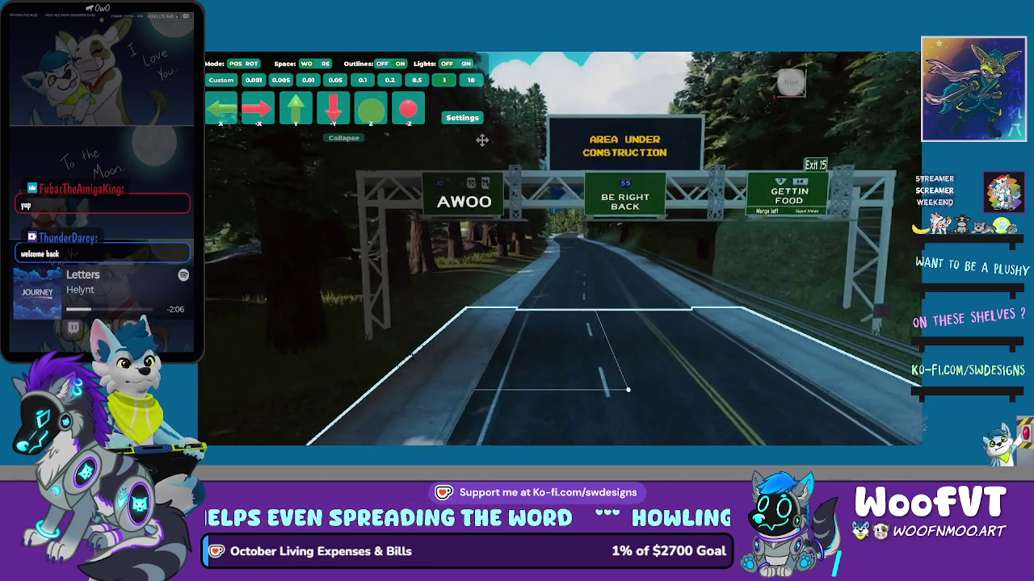
scroll(627, 390, "up", 10)
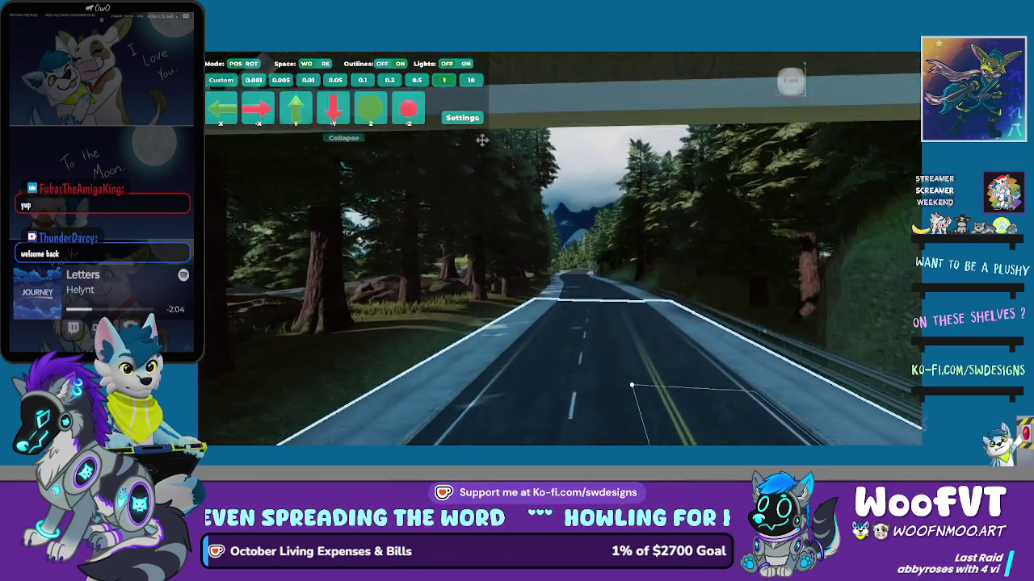
left_click_drag(481, 141, 481, 141)
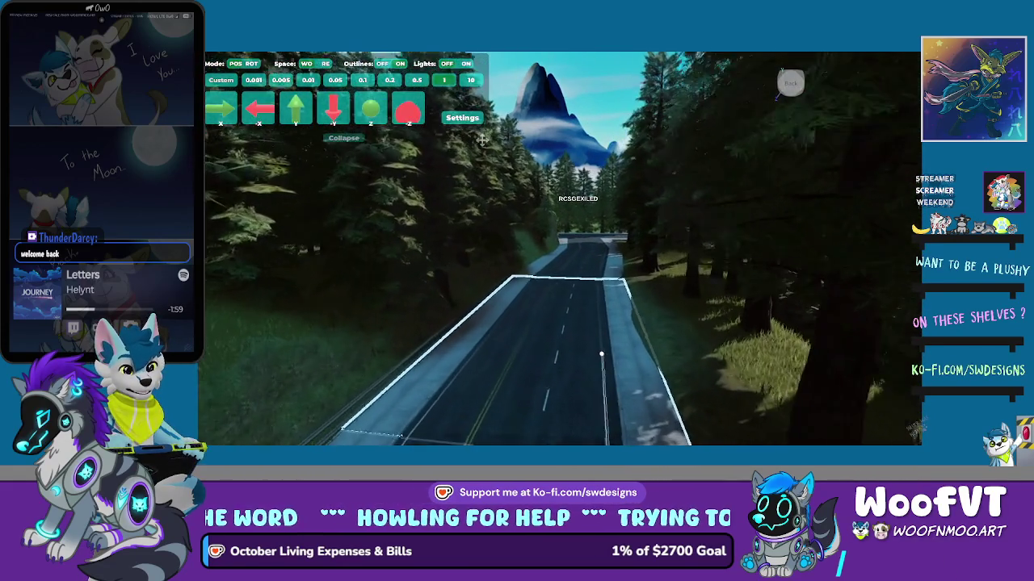
key("s")
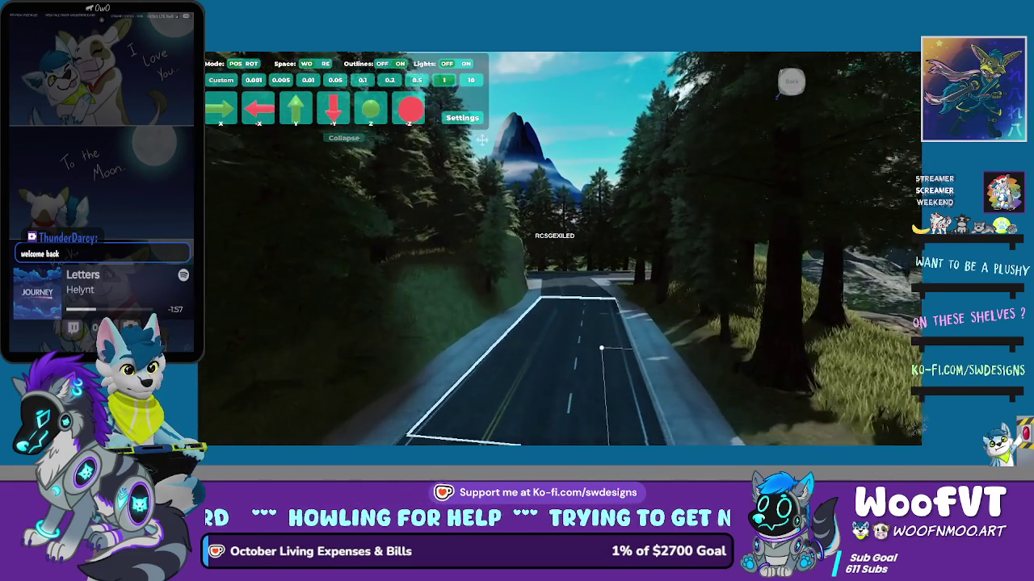
key("w")
left_click_drag(481, 140, 482, 140)
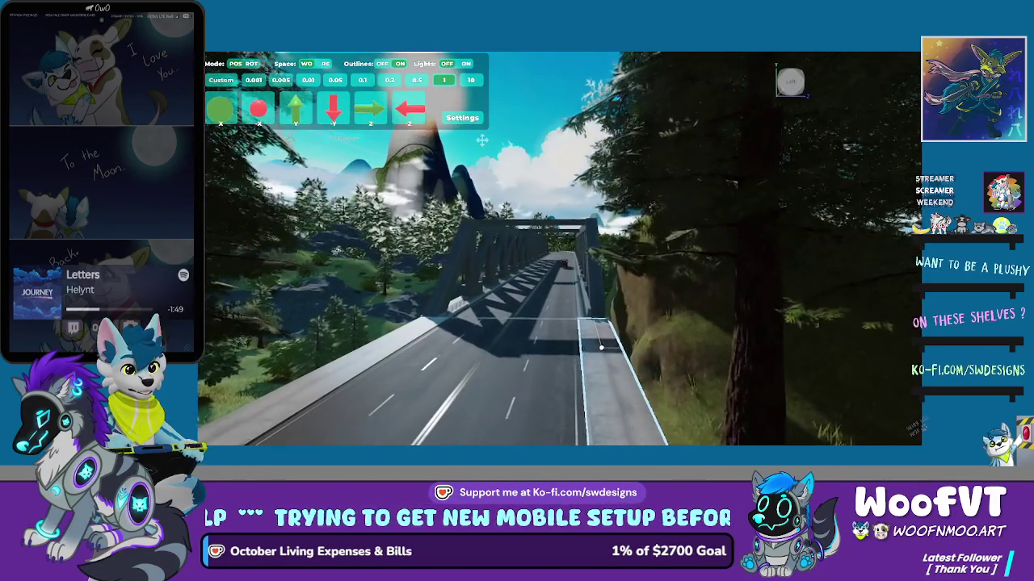
Step: Fly over the bridge, past the tunnel entrance, and along the curving road into the forest
key("w")
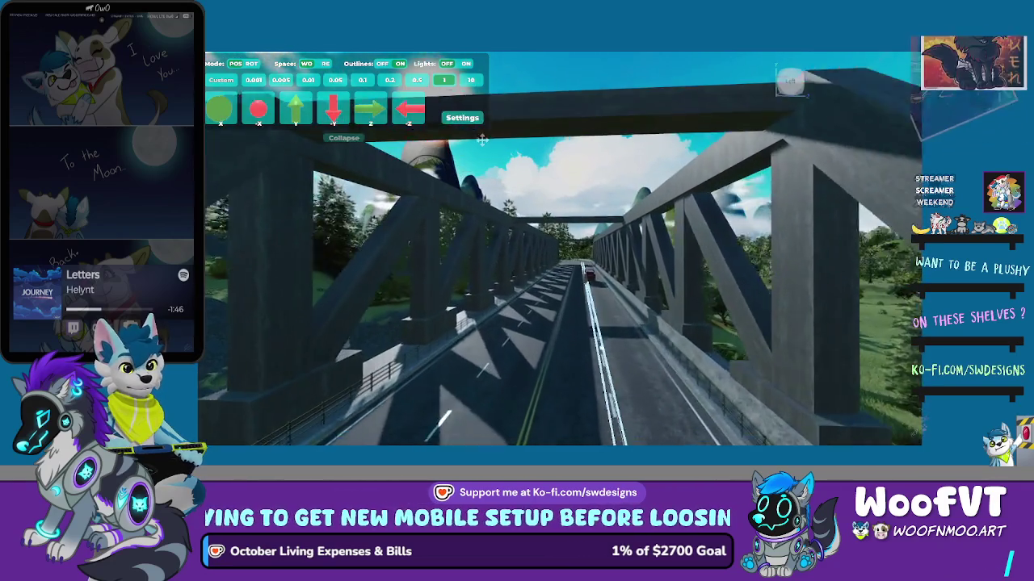
left_click_drag(481, 141, 478, 140)
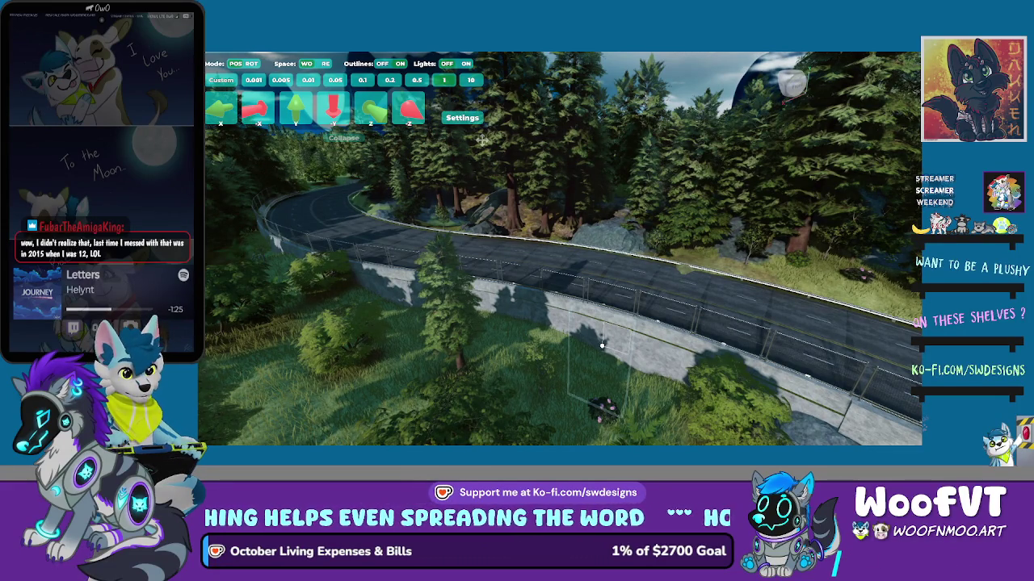
key("a")
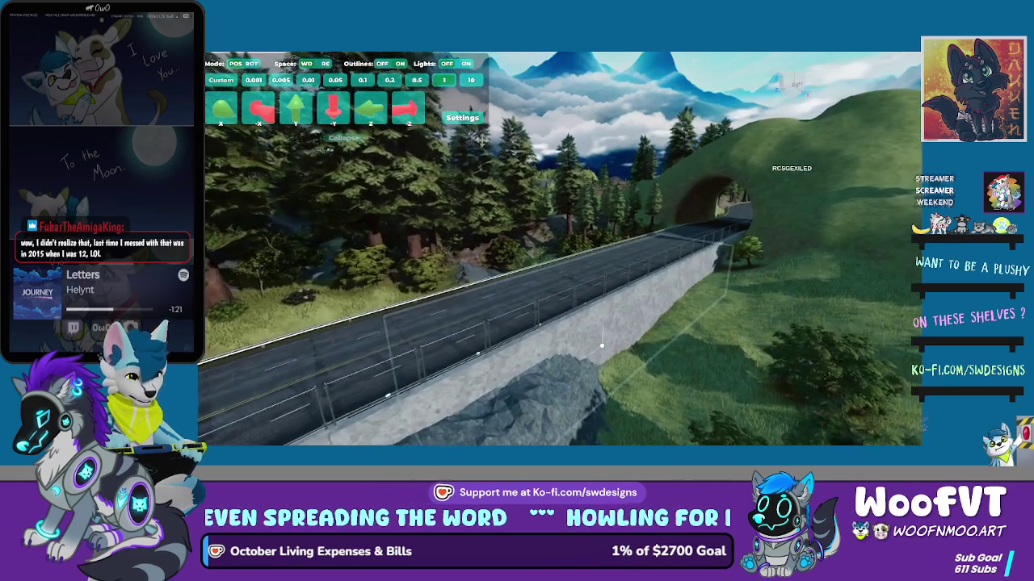
key("Left")
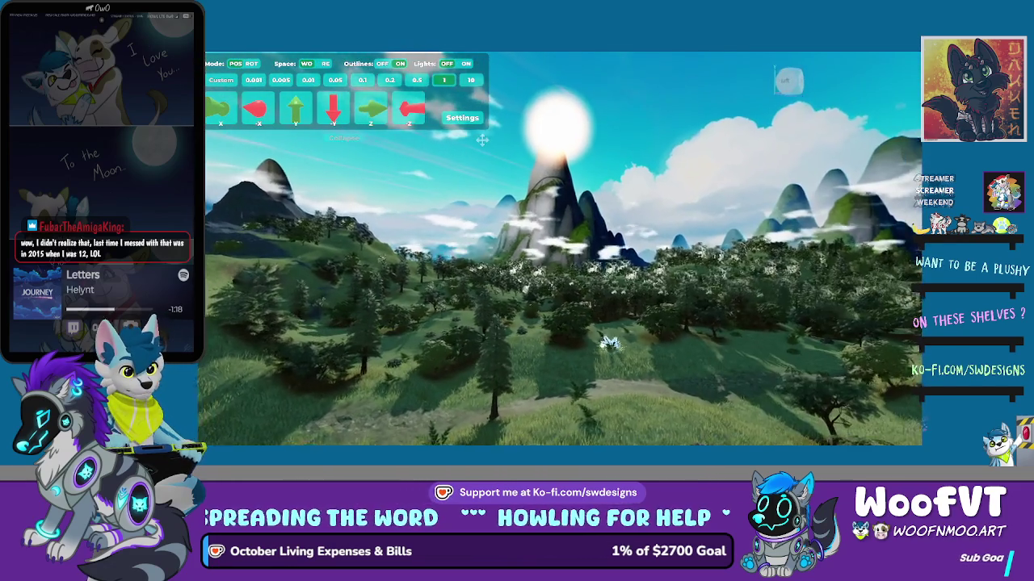
key("w")
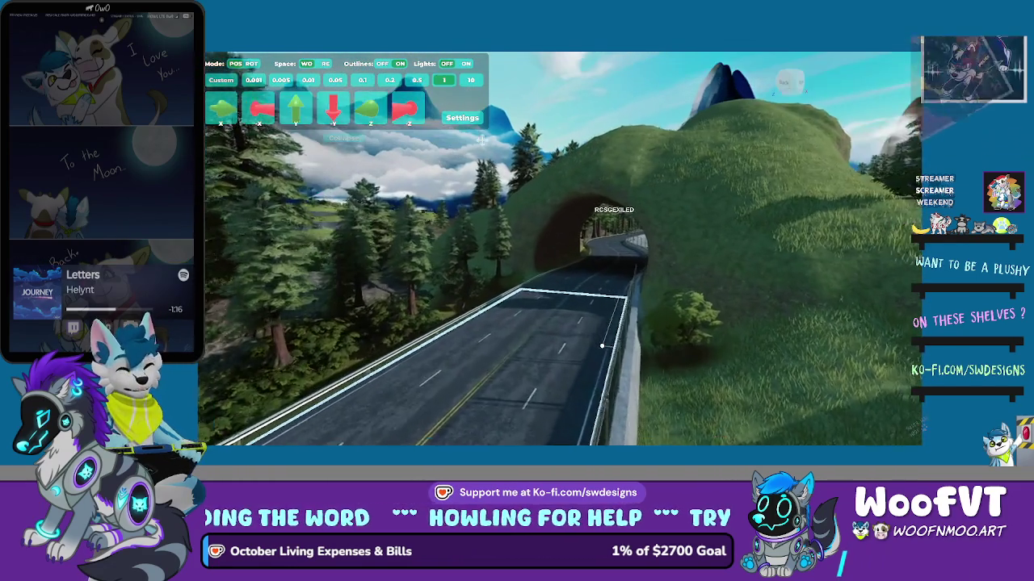
key("w")
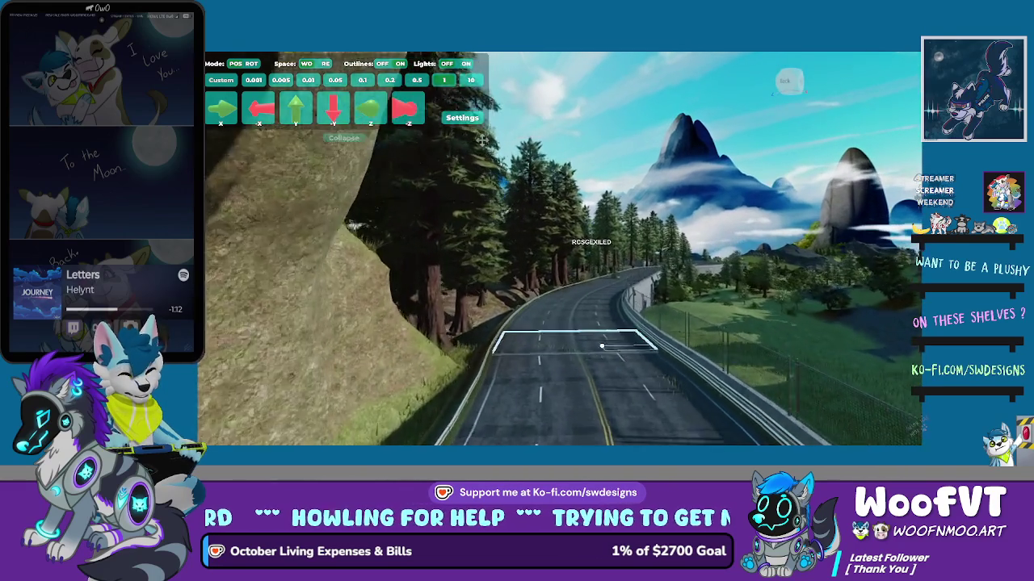
key("Right")
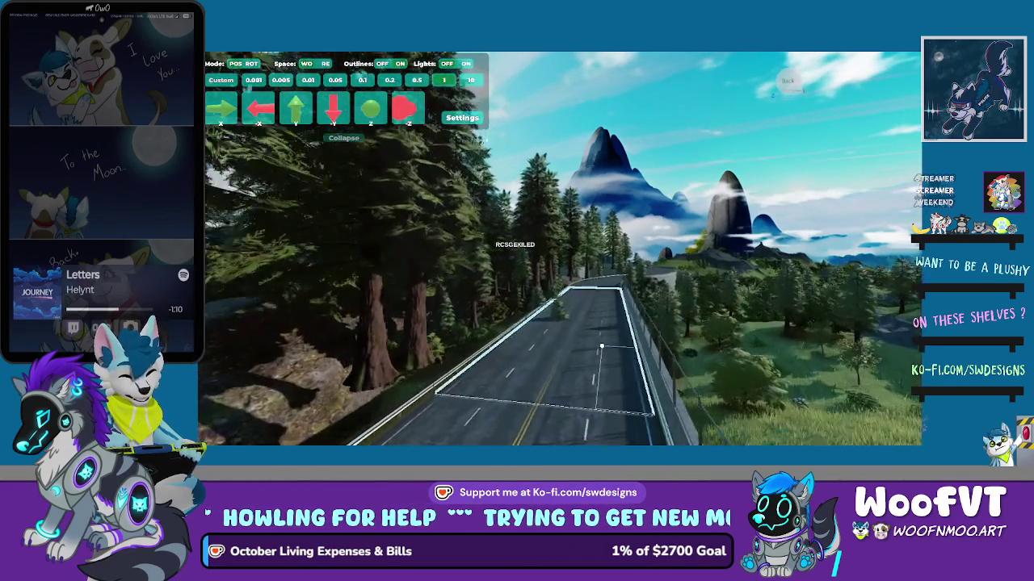
key("w")
key("Left")
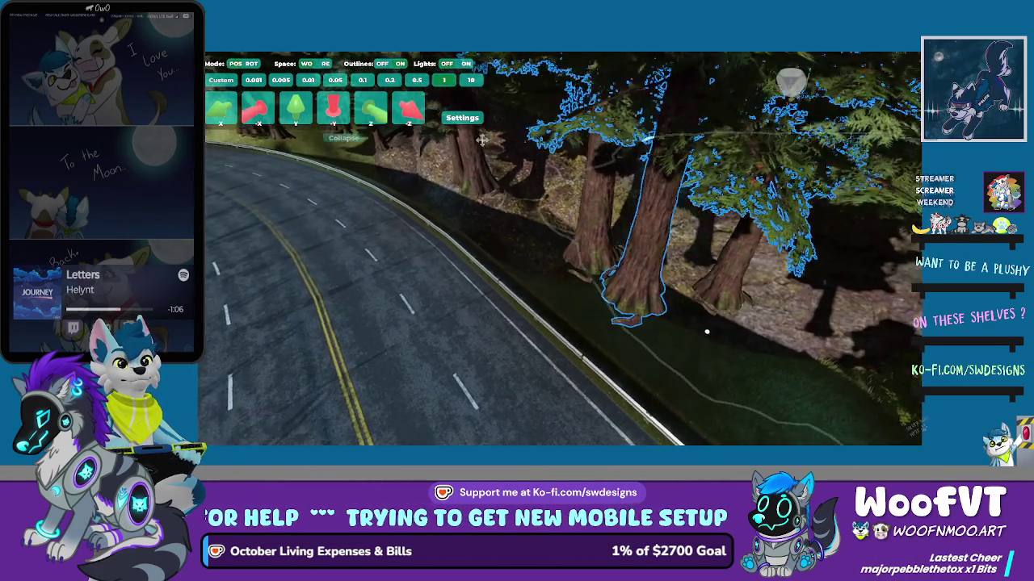
Step: Nudge the selected tree up, left and then down with the arrow and Page Down keys
key("Up")
key("Left")
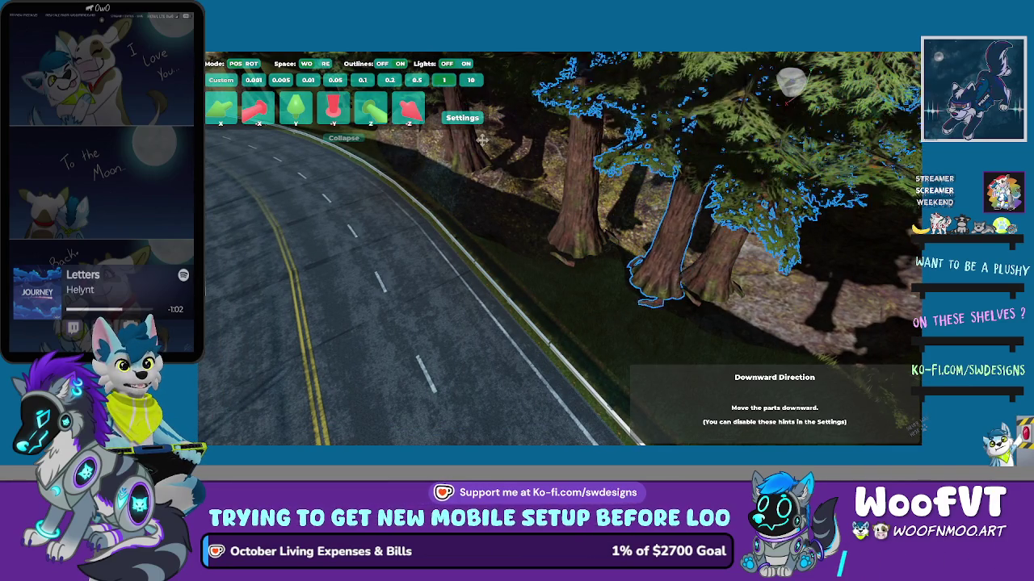
key("Right")
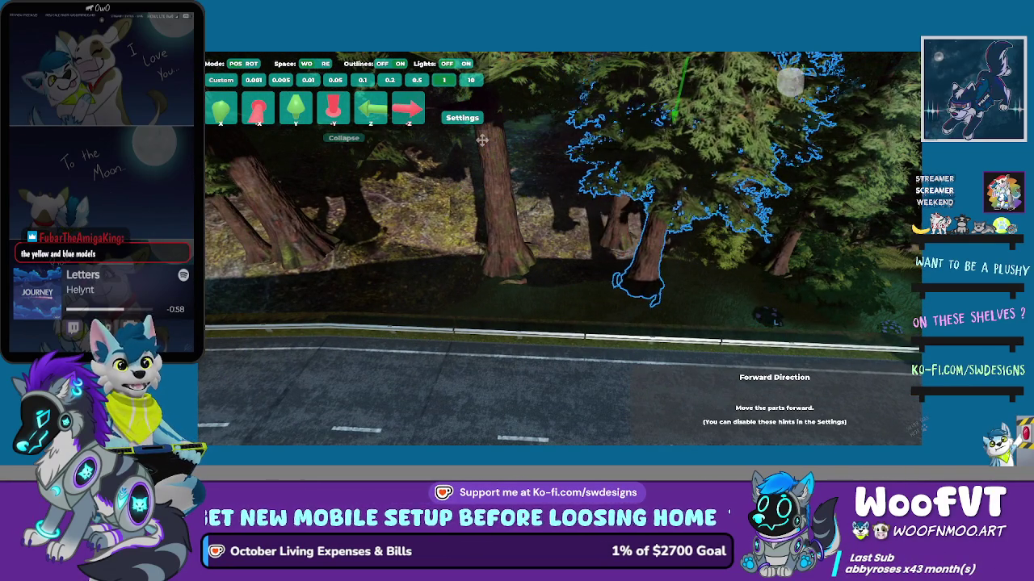
key("Down")
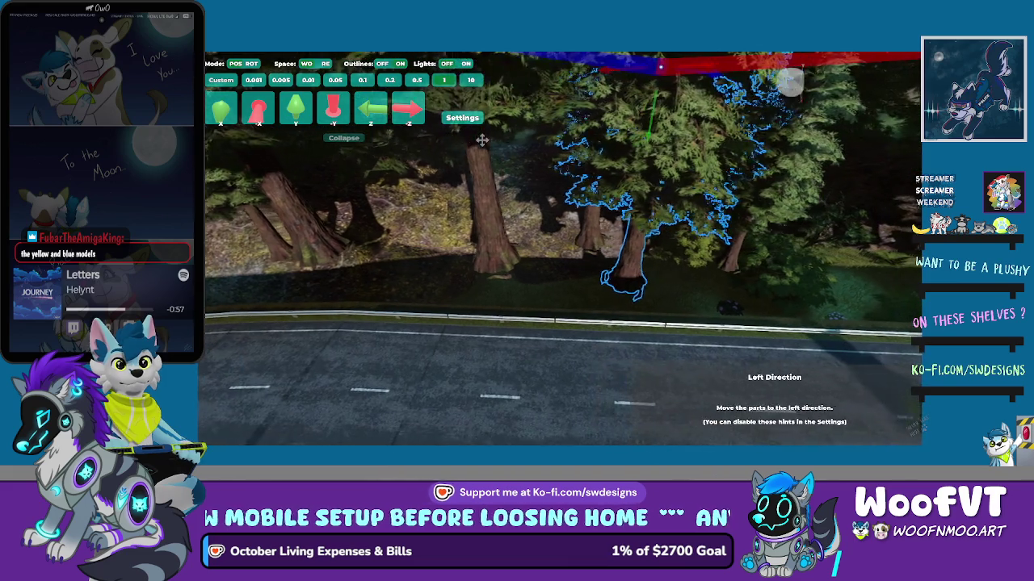
key("Down")
key("Page_Down")
Step: Look along the road, then push the tree backward and lower it to the ground
key("Right")
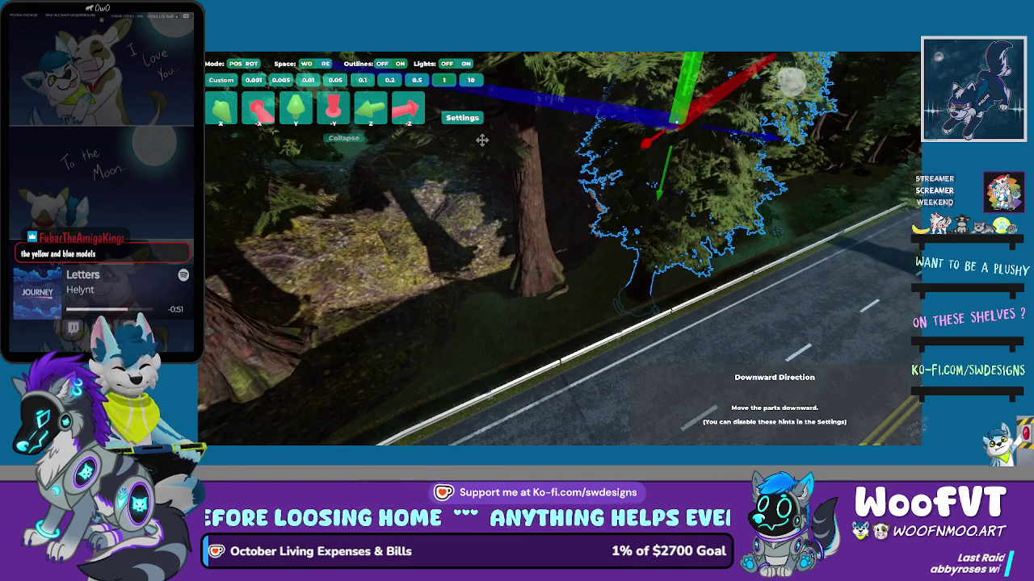
key("Down")
key("Up")
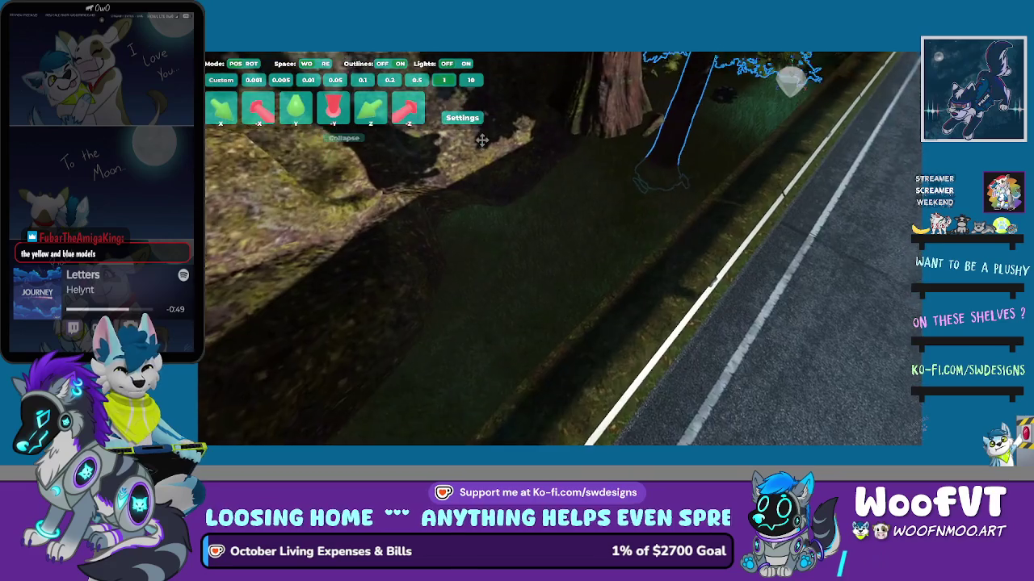
key("Up")
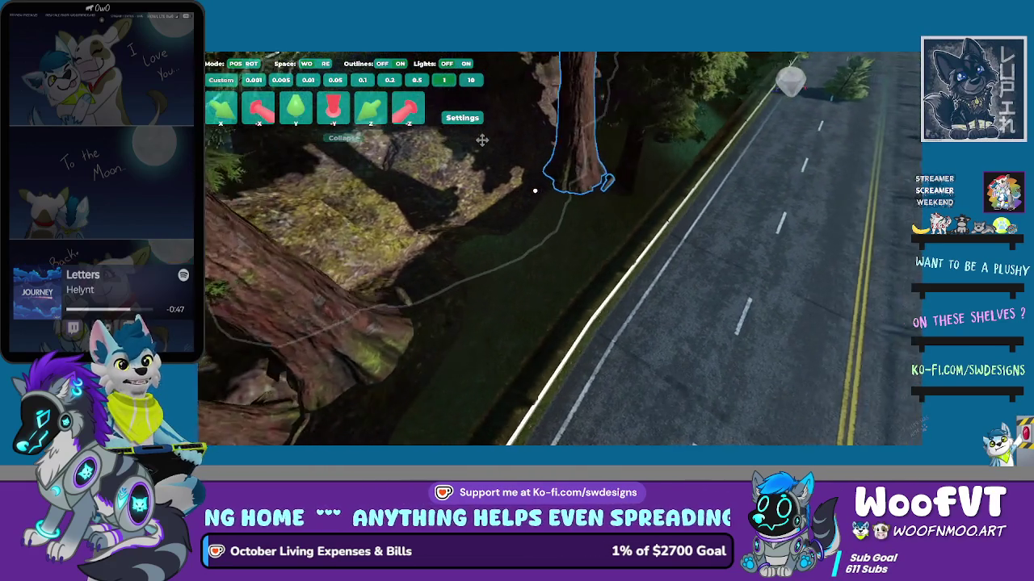
key("Down")
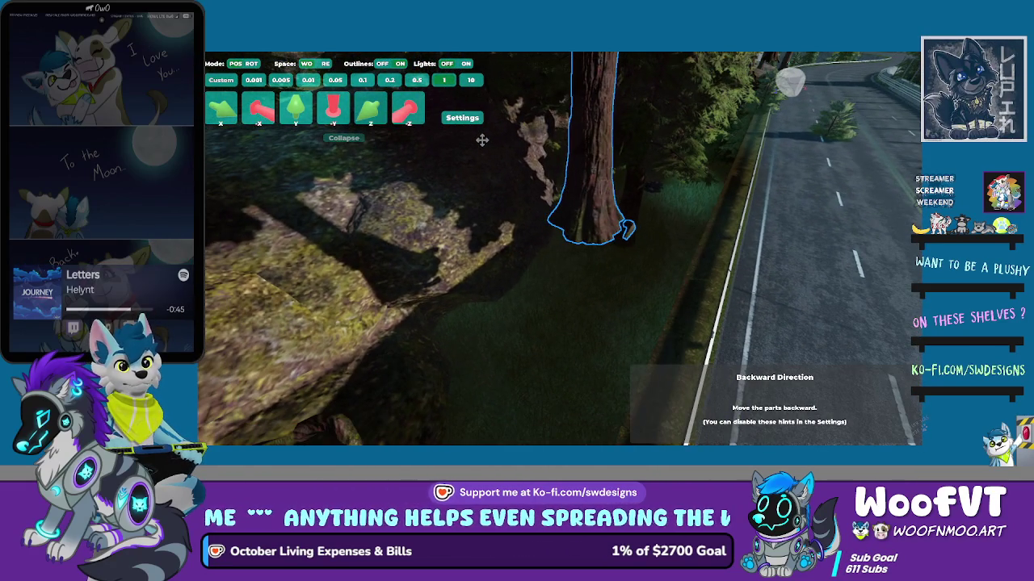
key("Page_Down")
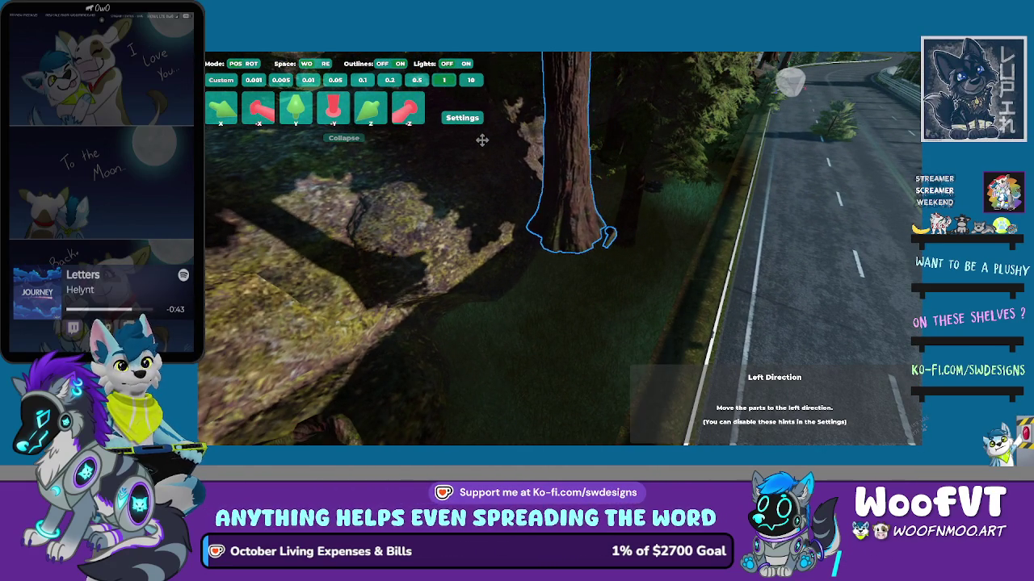
key("Page_Down")
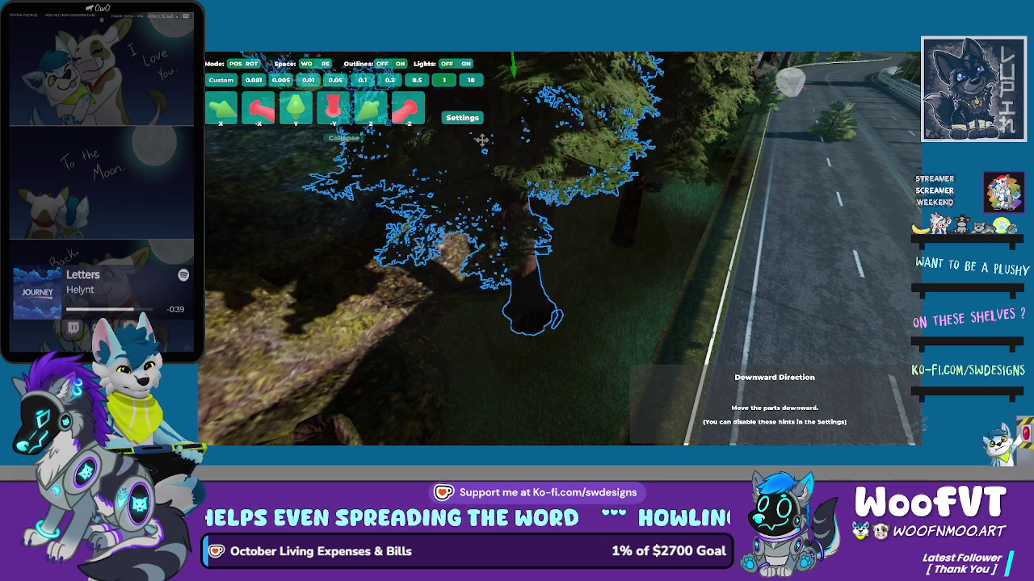
key("Page_Up")
key("Page_Up")
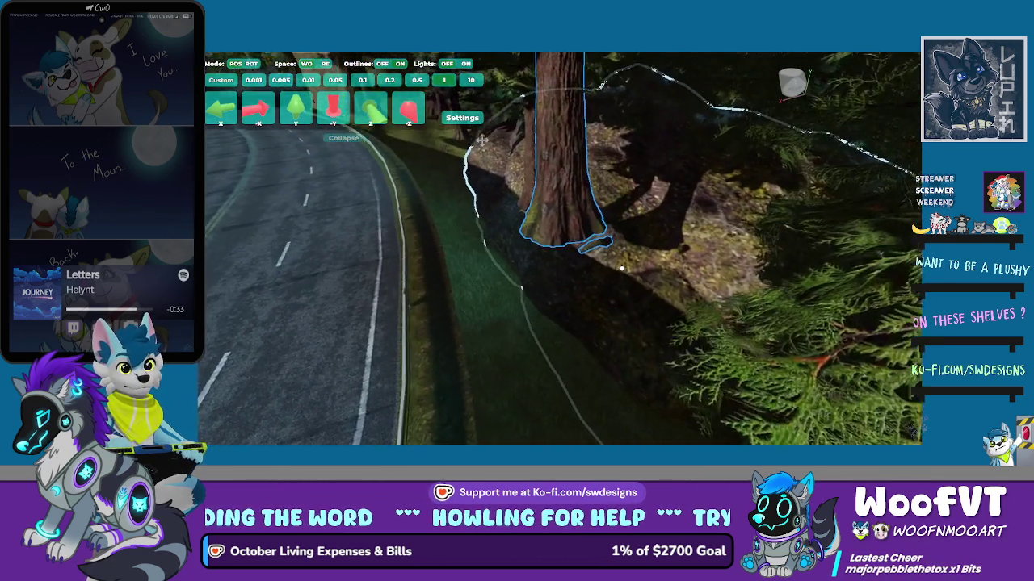
Step: Bring another roadside tree into view and shift it left and down
key("Page_Down")
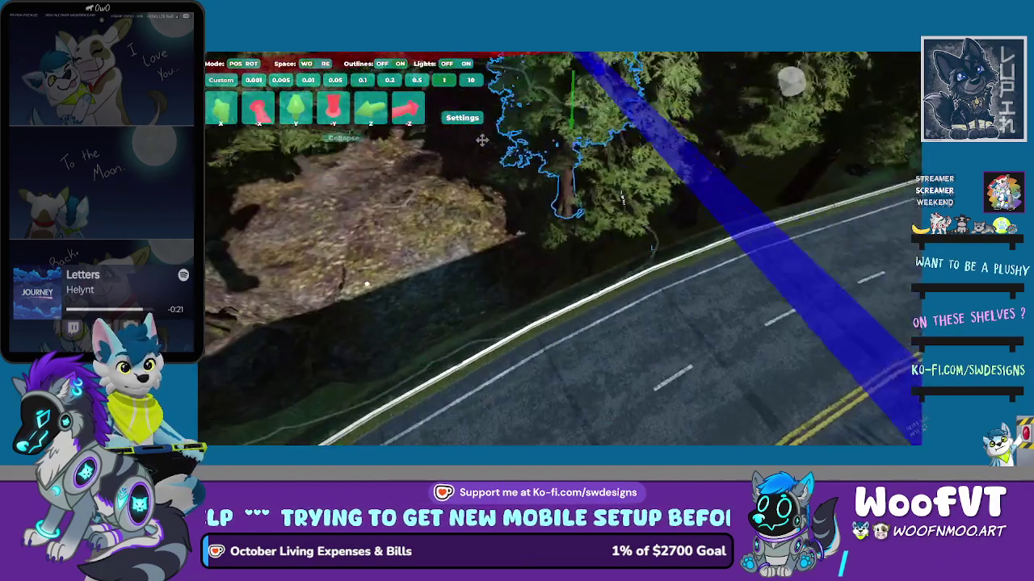
key("s")
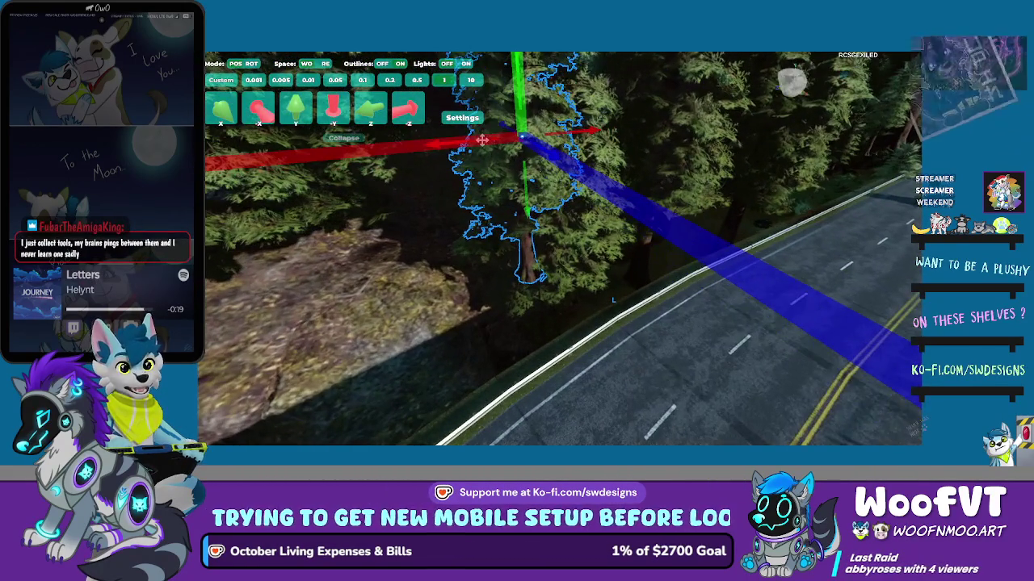
key("s")
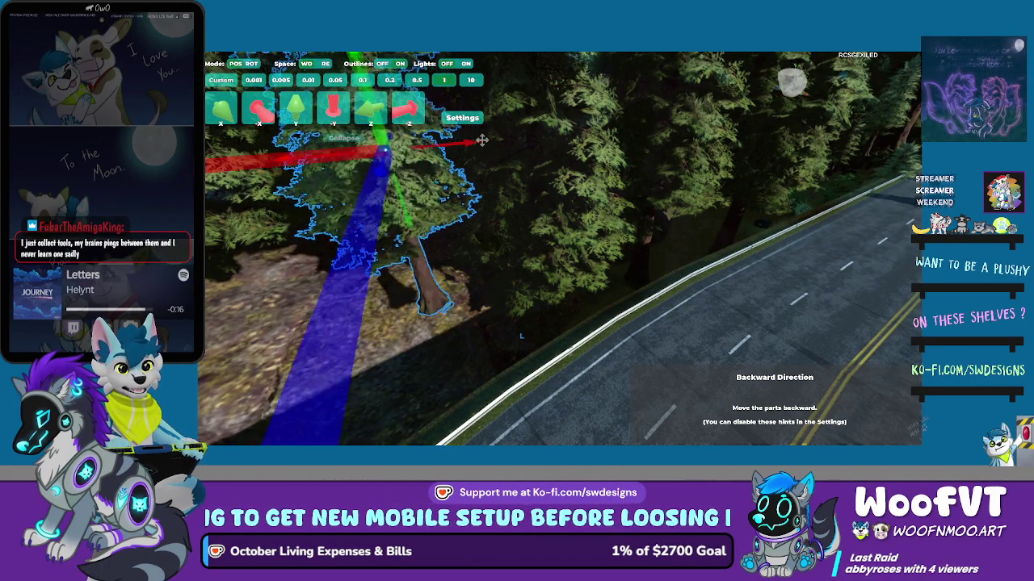
key("s")
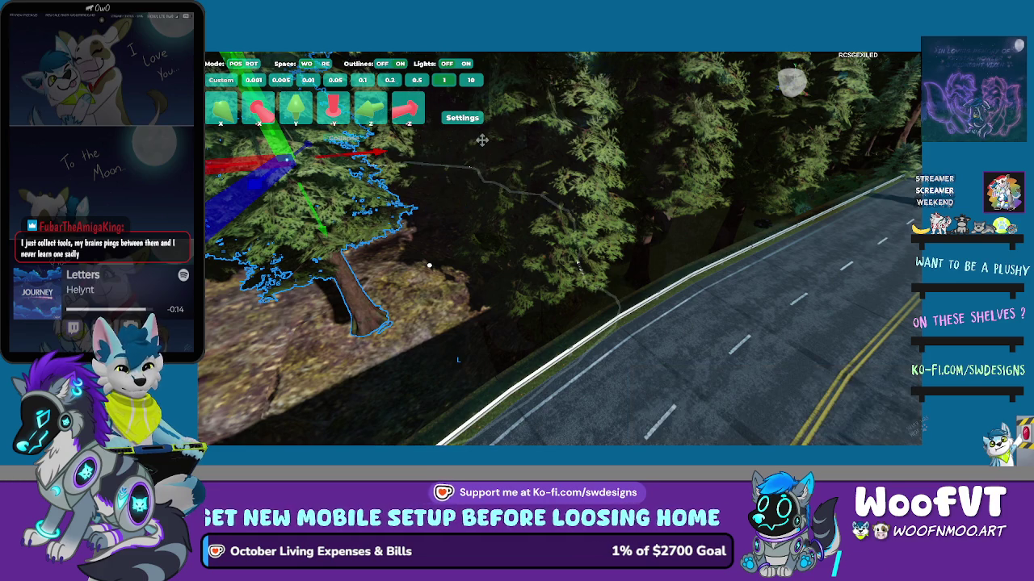
key("w")
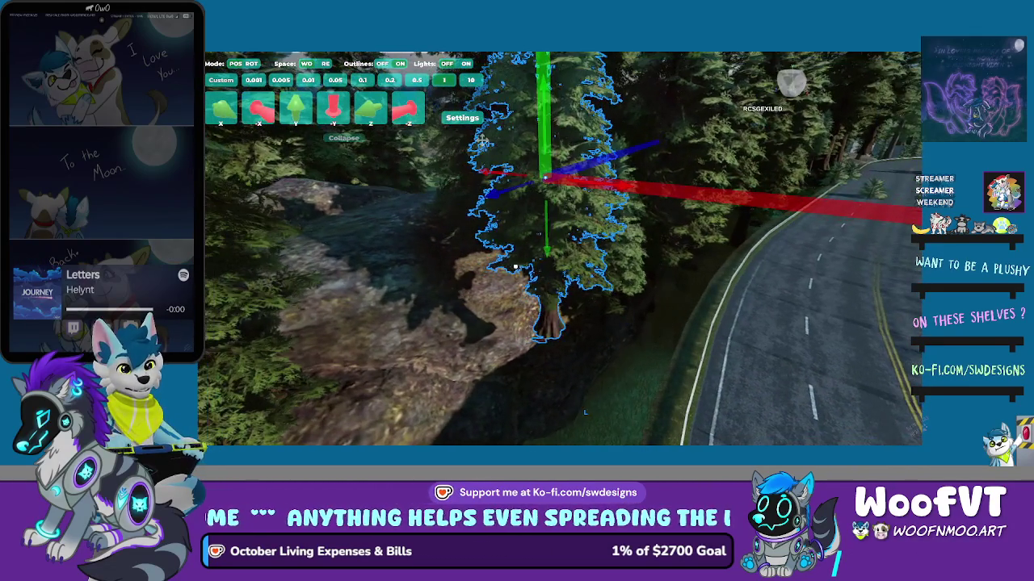
Step: Drag the tree down and up-left, refocus on it with F, then turn the camera along the road
left_click_drag(547, 251, 550, 398)
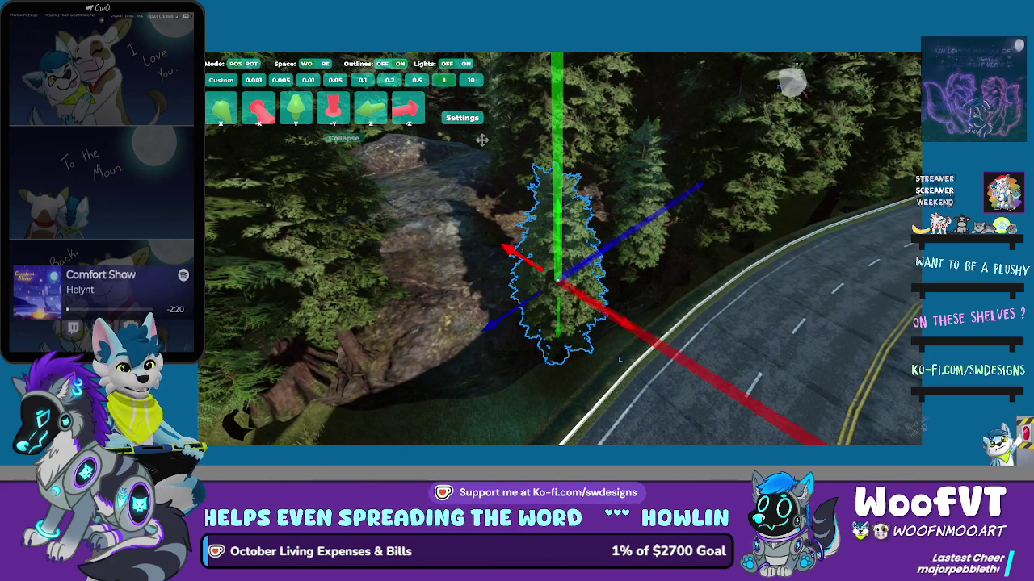
left_click_drag(545, 276, 491, 237)
left_click_drag(482, 140, 481, 140)
key("f")
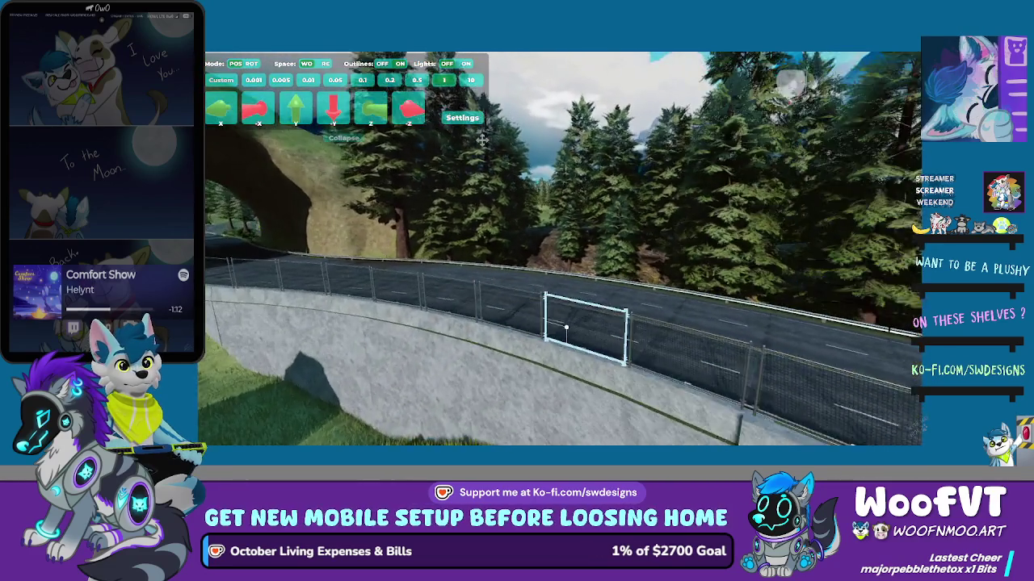
key("w")
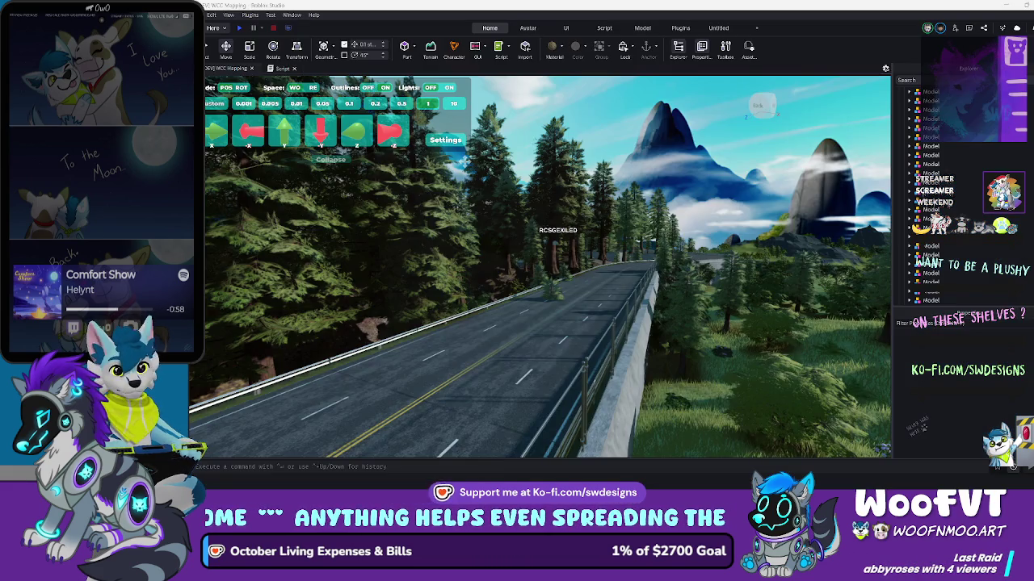
Step: Search the Start menu for 'blender 4.5' and launch the Blender app
mouse_move(541, 469)
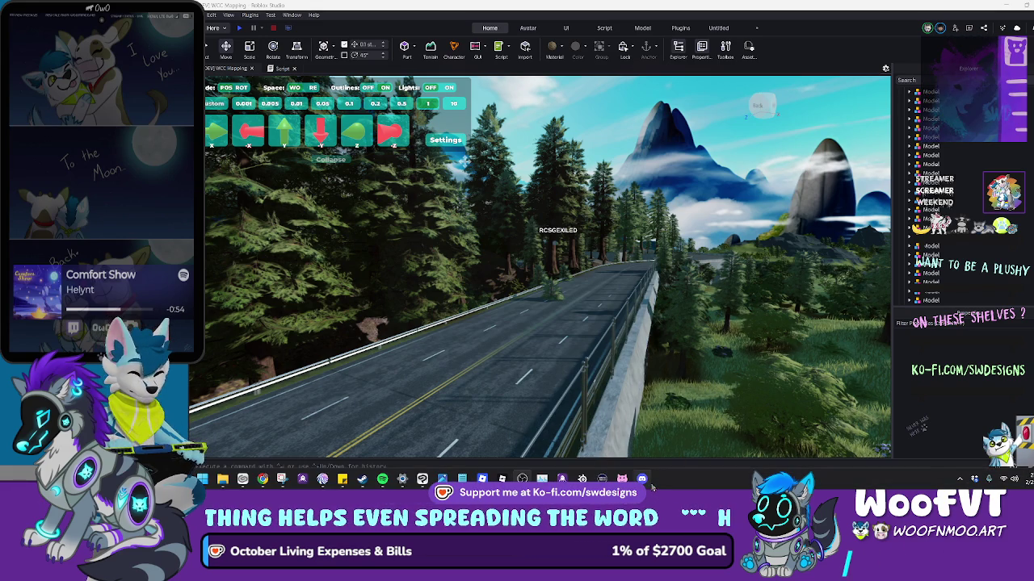
mouse_move(645, 487)
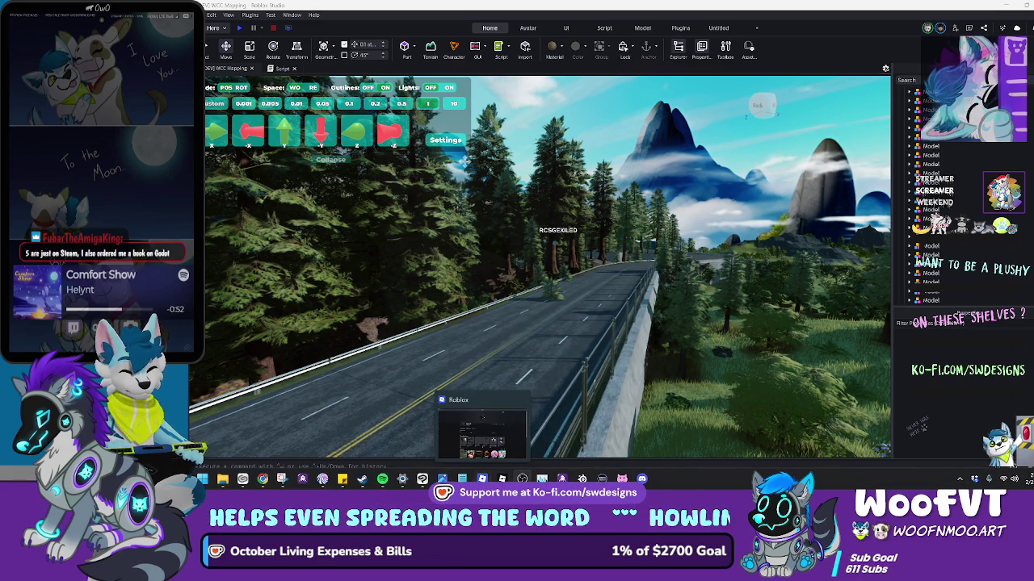
left_click(202, 479)
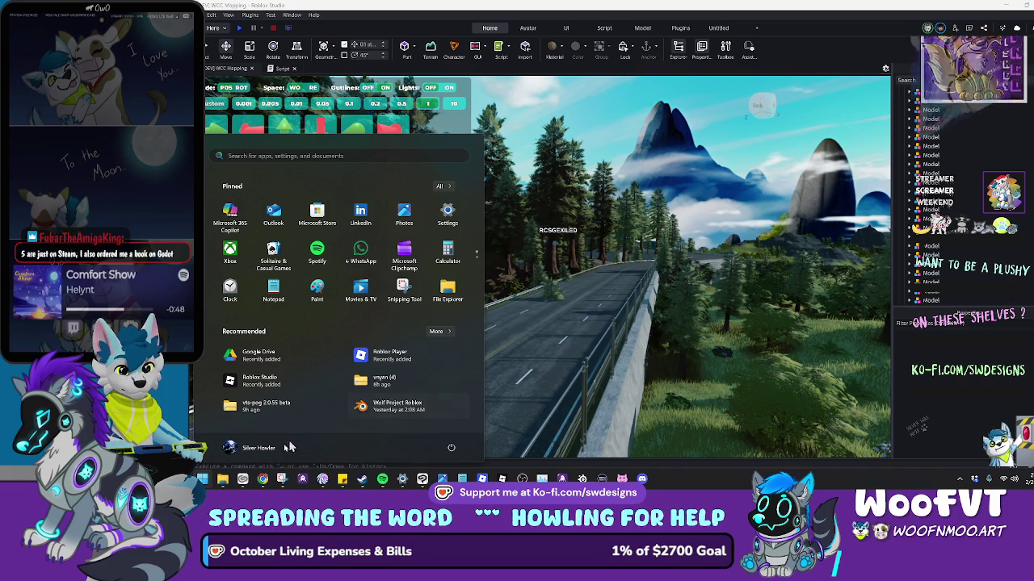
type("blender")
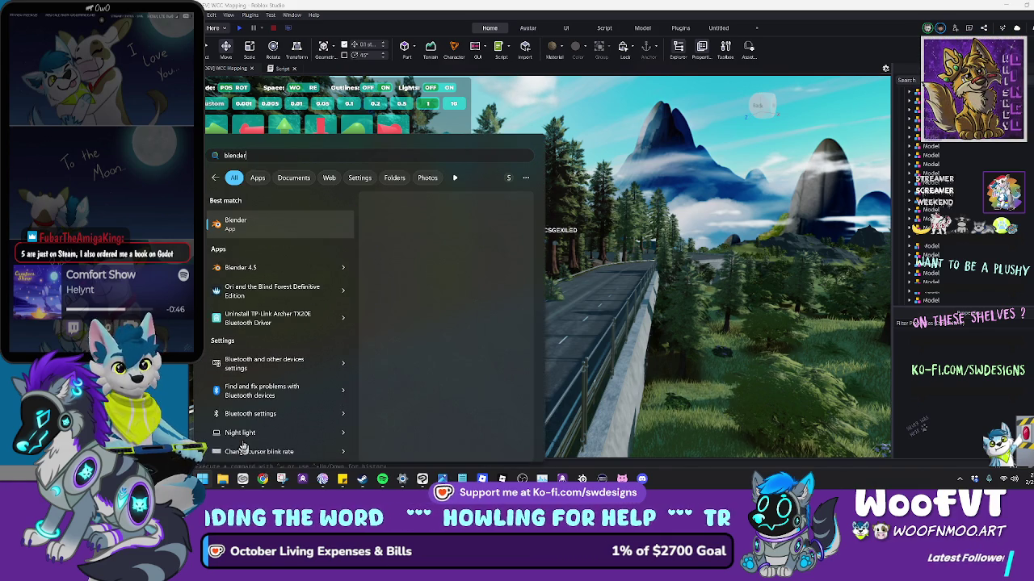
type(" 4.5")
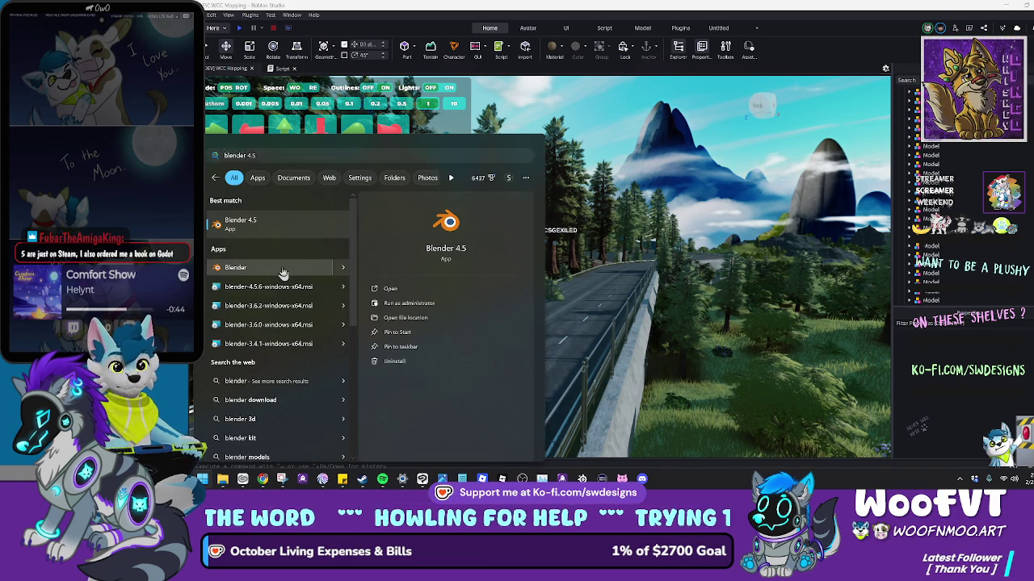
left_click(282, 271)
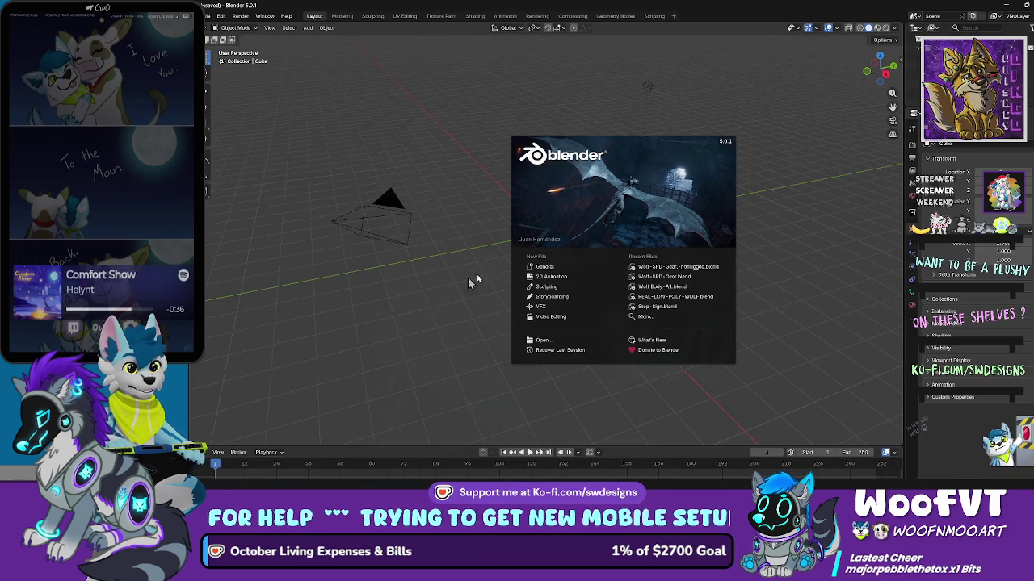
Step: Open Wolf-SPD-Gear-nonrigged.blend from Recent Files and orbit to a side view of the wolf
left_click(688, 270)
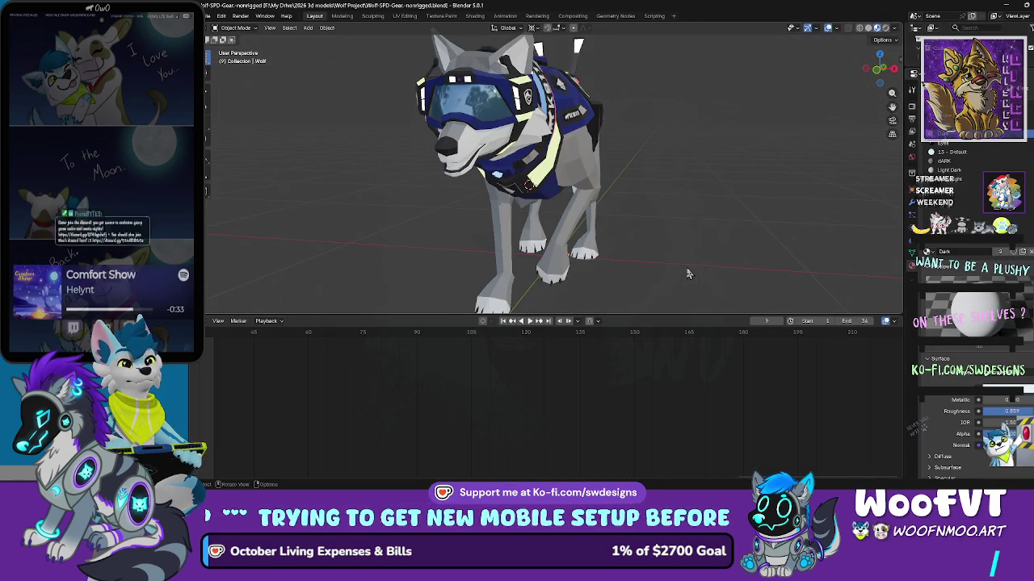
right_click(632, 247)
left_click(698, 162)
mouse_move(653, 180)
left_mouse_down()
mouse_move(690, 177)
mouse_move(626, 173)
mouse_move(542, 188)
mouse_move(485, 161)
mouse_move(428, 165)
mouse_move(505, 164)
mouse_move(642, 133)
mouse_move(514, 137)
mouse_move(511, 288)
left_mouse_up()
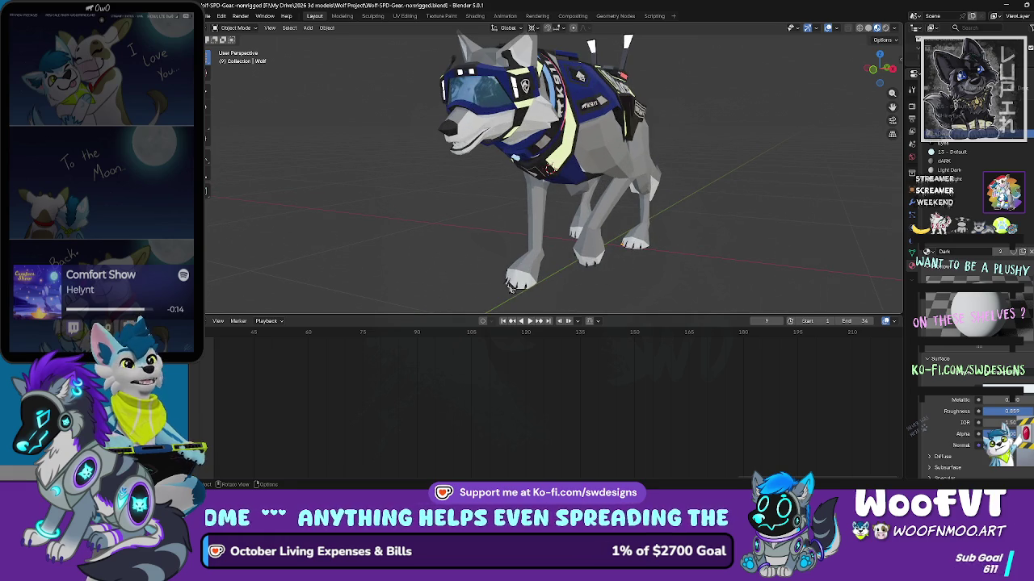
Step: Play the wolf's walk cycle and switch the viewport to Rendered shading
left_click(527, 321)
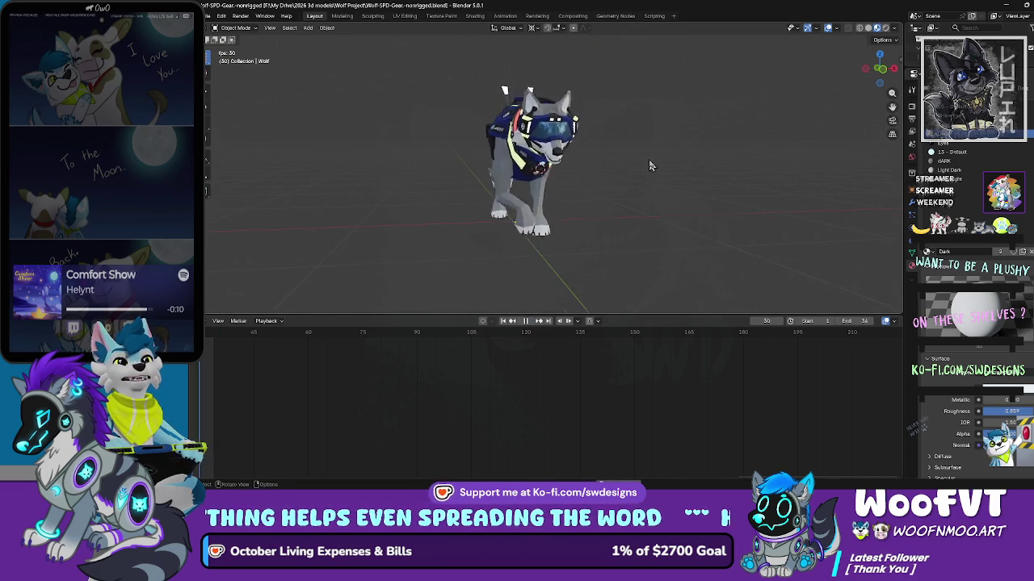
scroll(639, 143, "up", 3)
scroll(627, 138, "down", 2)
mouse_move(628, 138)
left_mouse_down()
mouse_move(534, 162)
mouse_move(613, 201)
mouse_move(681, 192)
mouse_move(543, 129)
mouse_move(418, 152)
mouse_move(662, 137)
left_mouse_up()
scroll(565, 139, "up", 2)
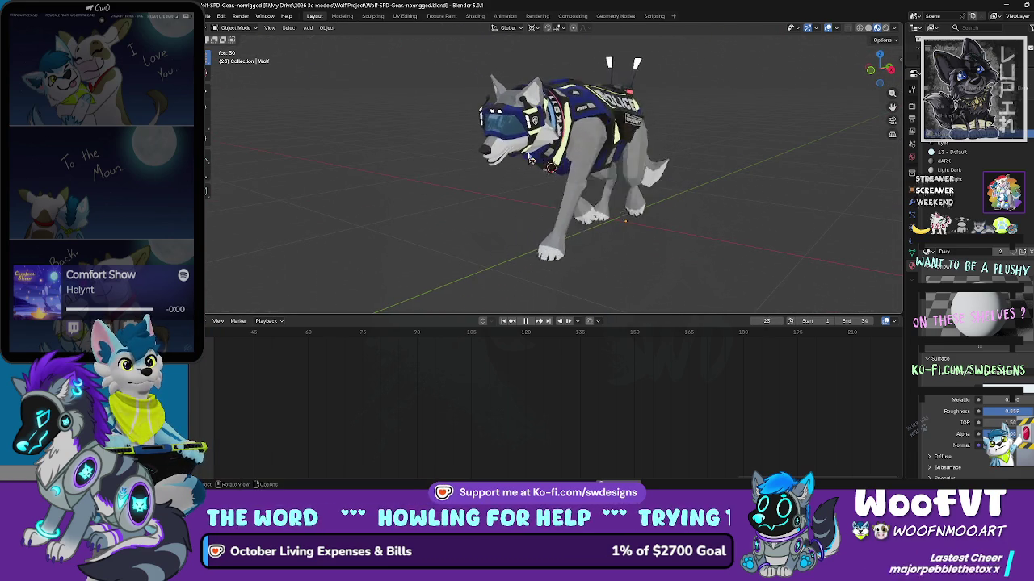
left_click(885, 28)
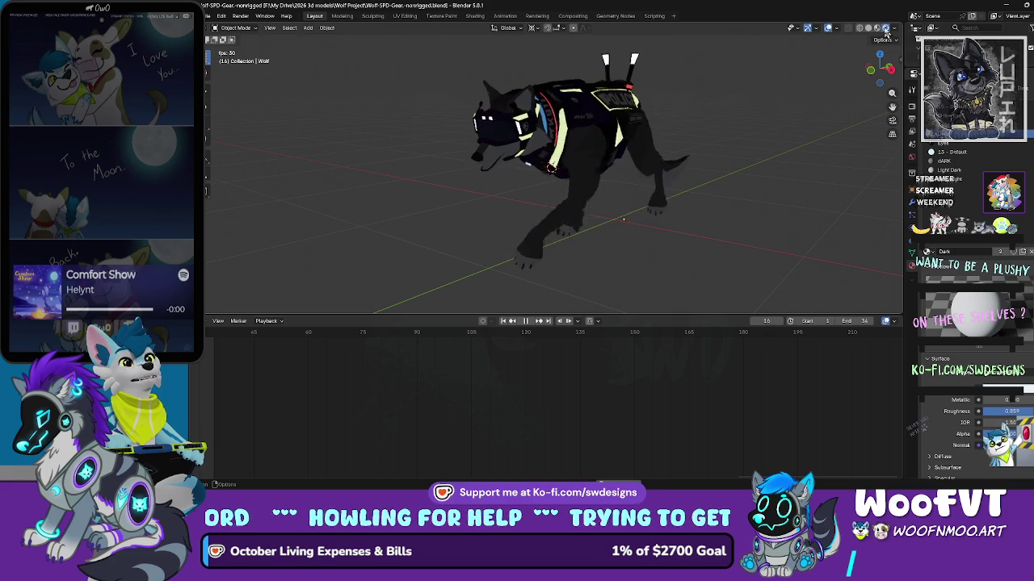
Step: View the walking wolf in Solid and Wireframe shading while orbiting around it
left_click(860, 28)
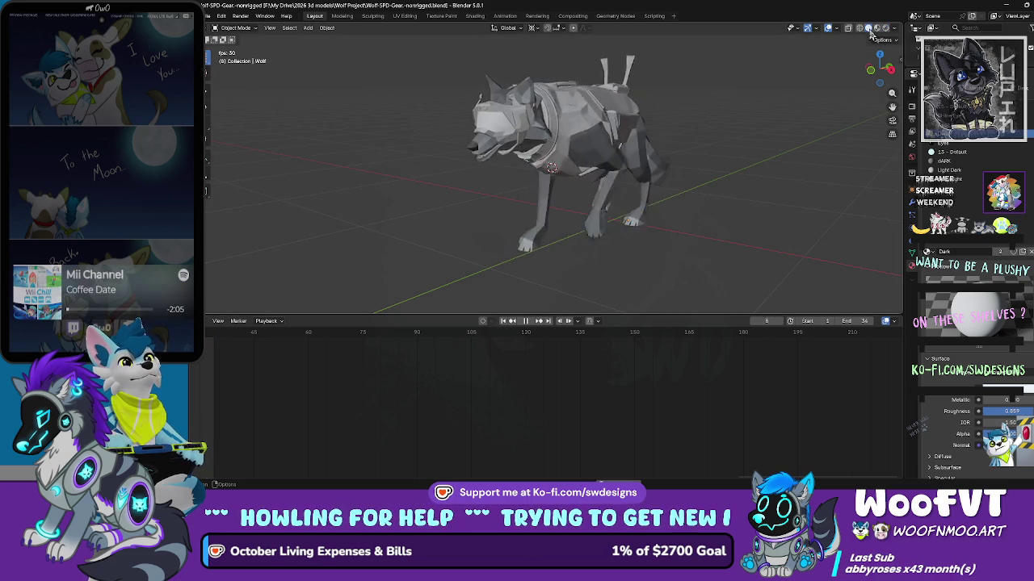
left_click(859, 28)
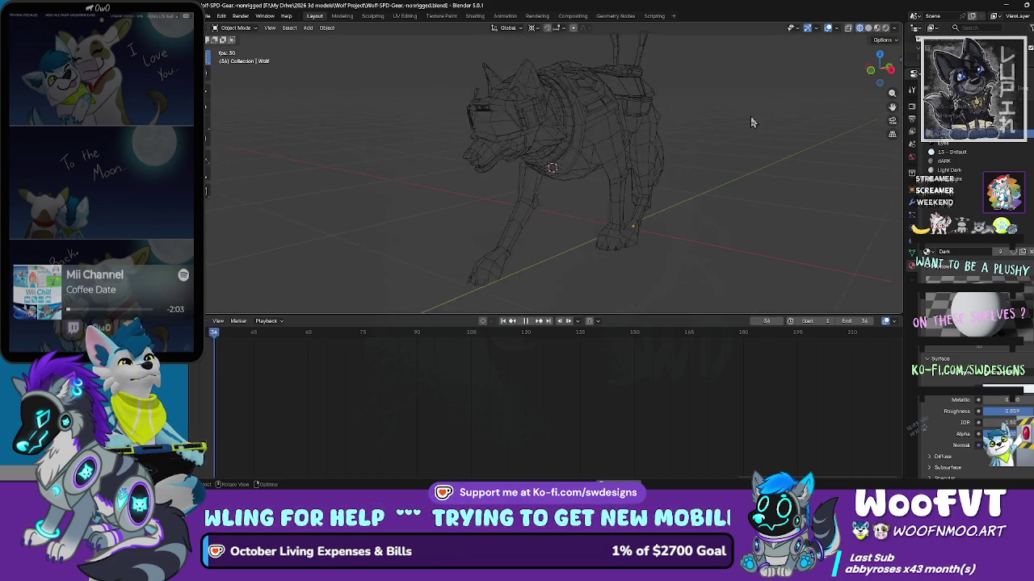
mouse_move(753, 121)
left_mouse_down()
mouse_move(824, 112)
mouse_move(691, 135)
mouse_move(733, 132)
mouse_move(760, 160)
left_mouse_up()
left_click_drag(897, 131, 225, 127)
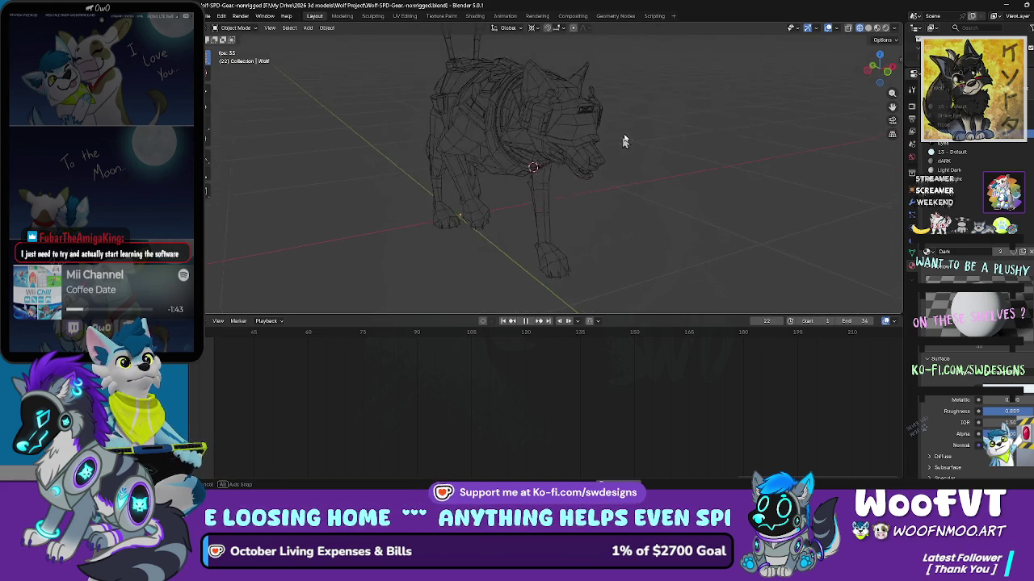
left_click_drag(880, 69, 808, 68)
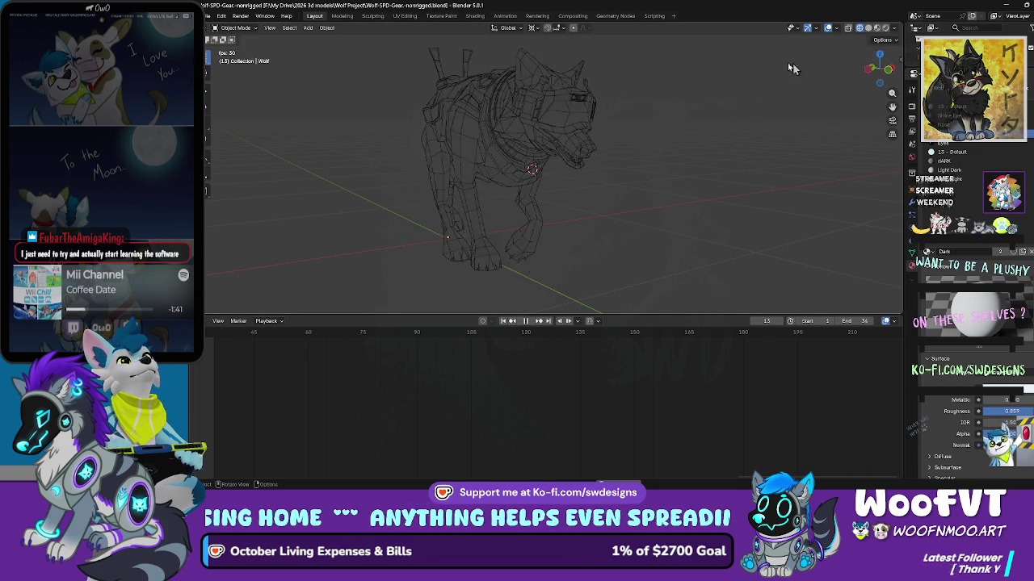
Step: Cycle through Solid and Wireframe again, ending in Material Preview at a three-quarter view
left_click(870, 29)
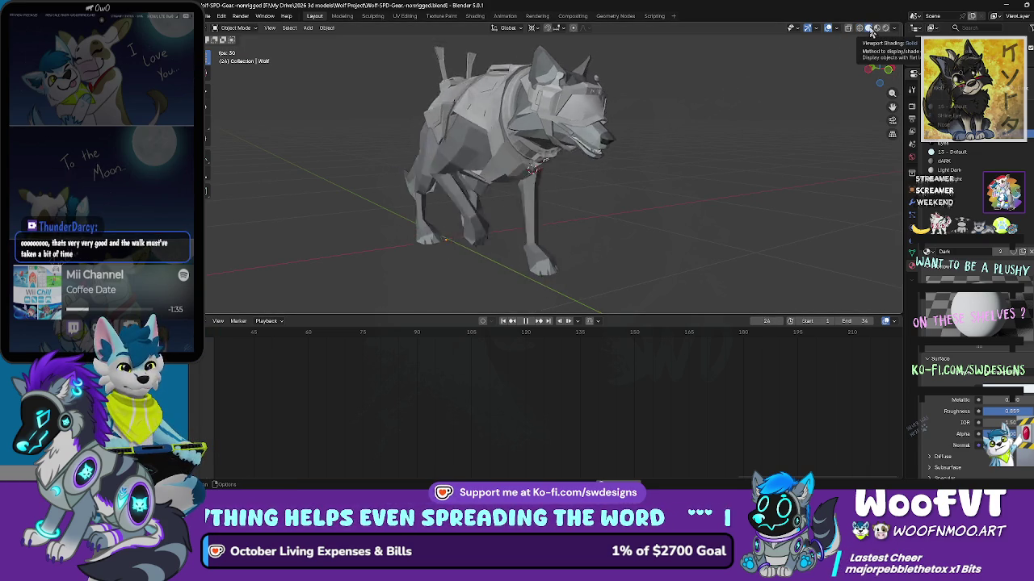
left_click(859, 29)
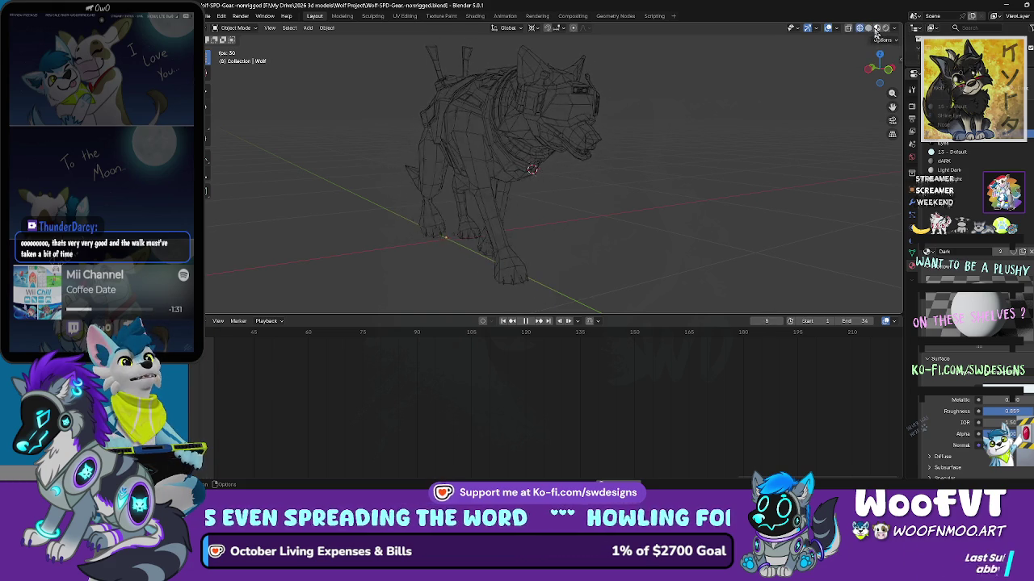
left_click(877, 28)
left_click_drag(708, 75, 688, 69)
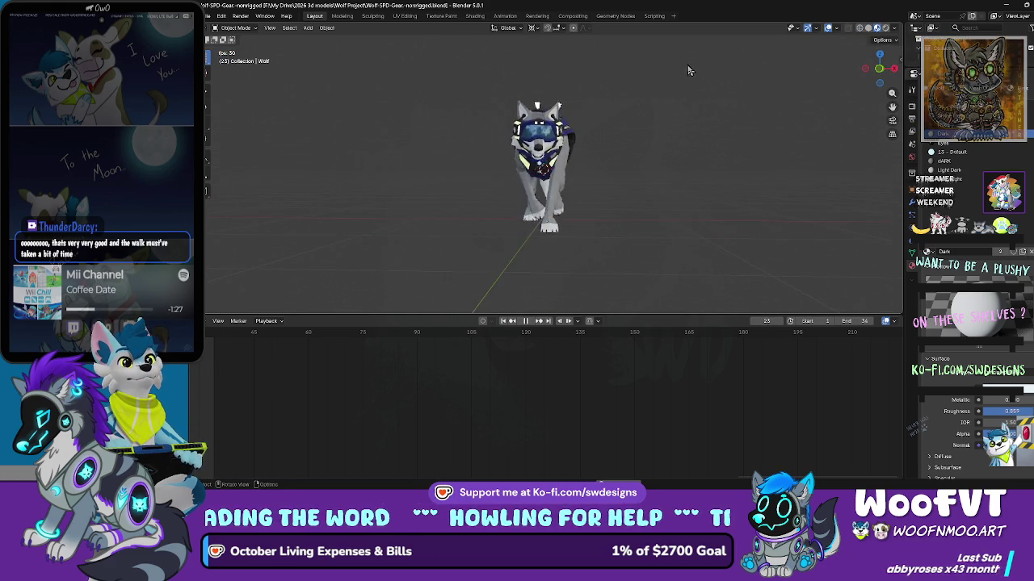
mouse_move(704, 159)
left_mouse_down()
mouse_move(787, 229)
mouse_move(780, 156)
mouse_move(702, 130)
mouse_move(610, 141)
mouse_move(565, 109)
left_mouse_up()
scroll(609, 140, "up", 5)
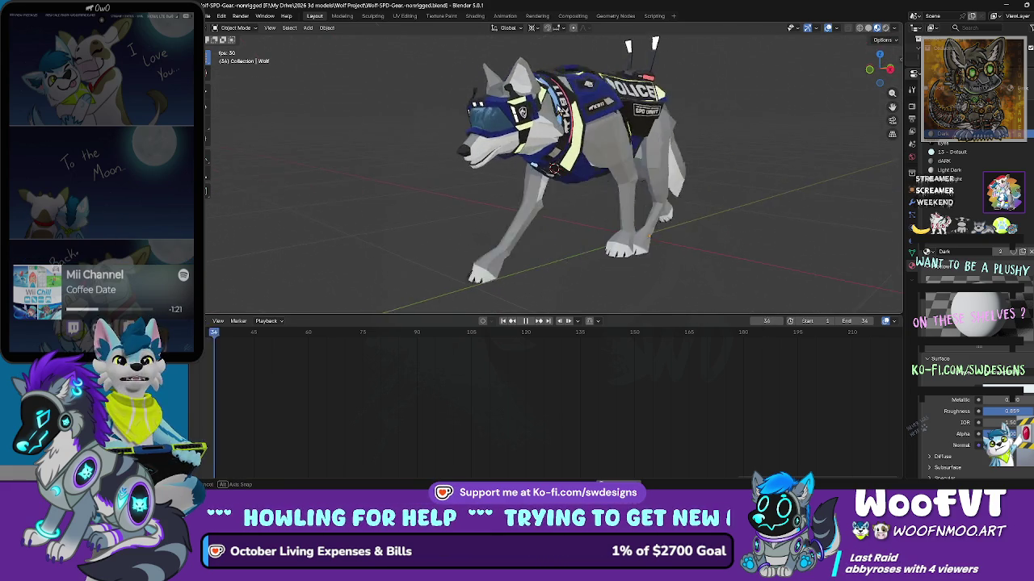
Step: Look through the File menu for a recently opened project
left_click(210, 16)
mouse_move(229, 44)
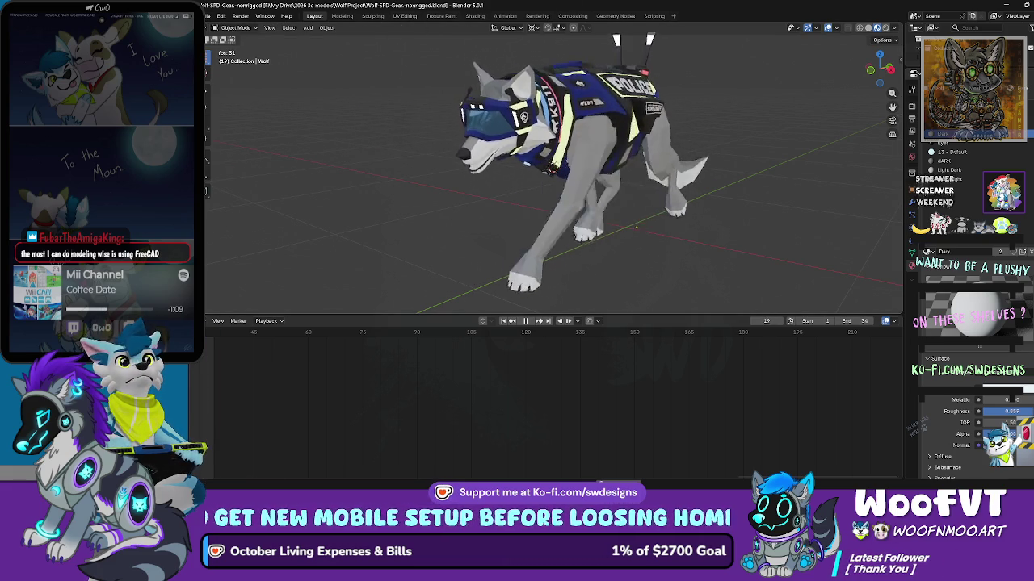
left_click(208, 16)
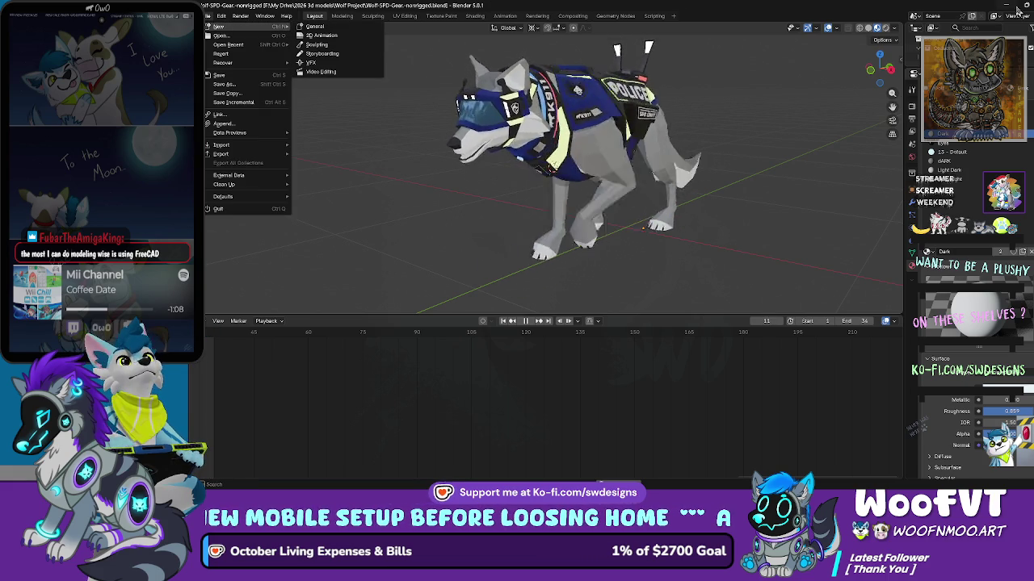
Step: Open Wolf Project Roblox from the Start menu's Recommended list
left_click(352, 484)
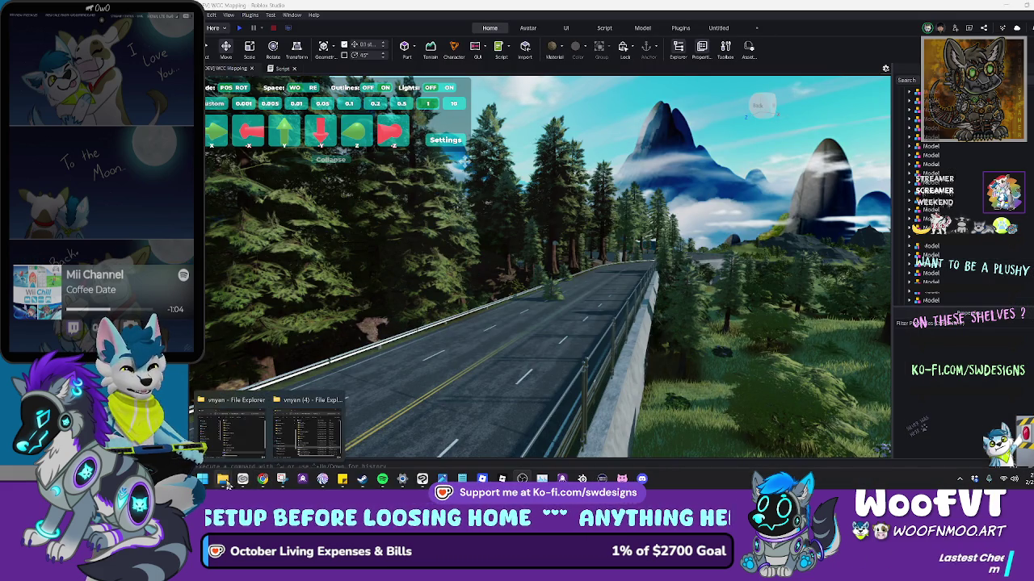
left_click(223, 483)
left_click(203, 480)
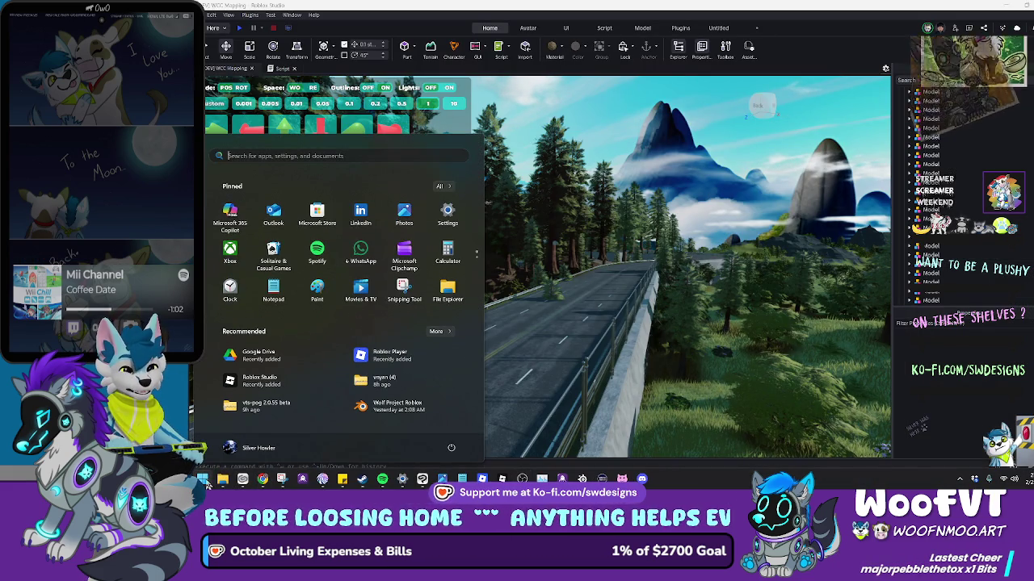
left_click(409, 408)
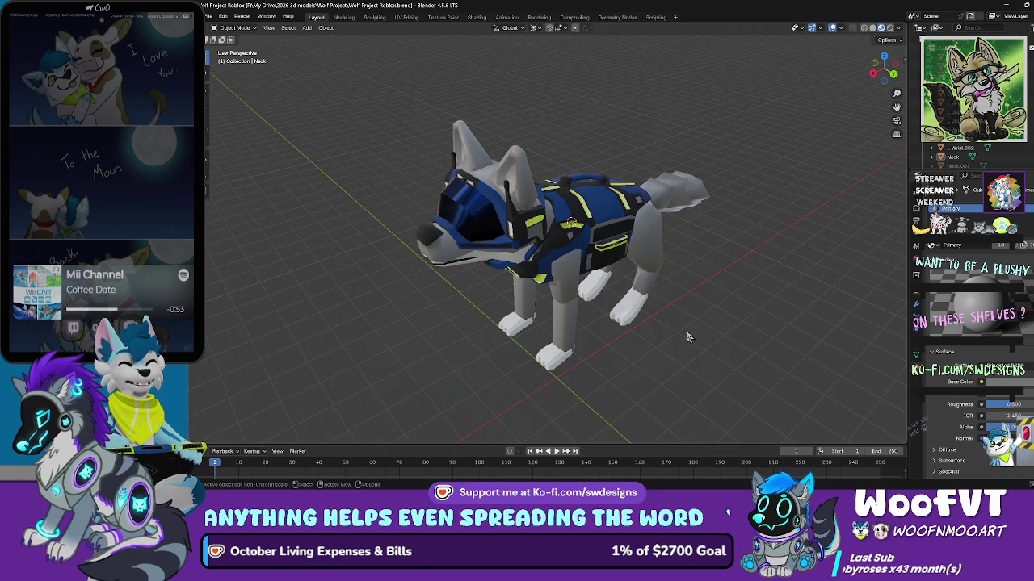
Step: Select the wolf's vest piece and move it above the wolf's head
mouse_move(688, 338)
left_mouse_down()
mouse_move(658, 324)
mouse_move(705, 284)
mouse_move(554, 268)
mouse_move(626, 240)
left_mouse_up()
left_click(554, 268)
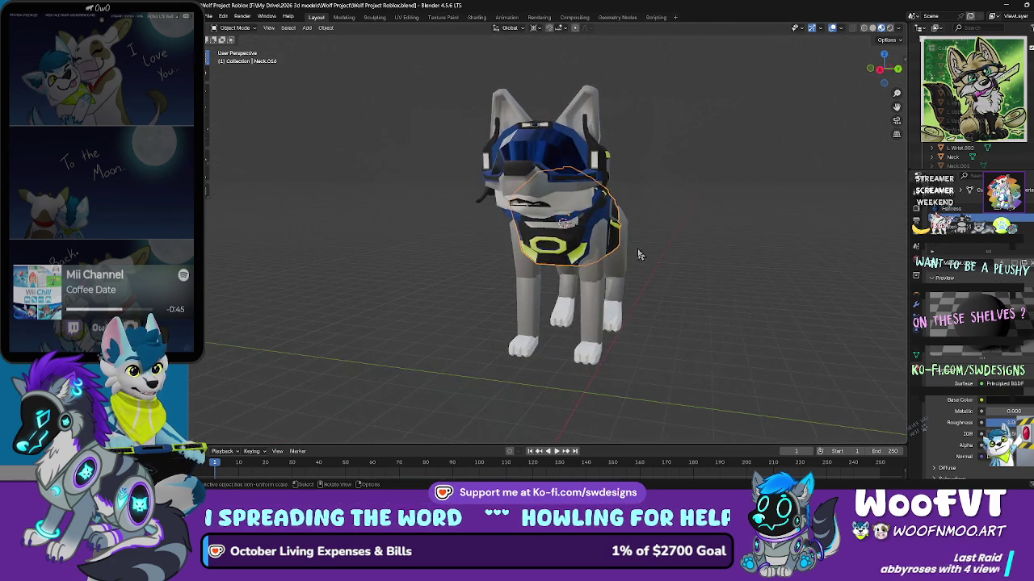
scroll(462, 197, "up", 3)
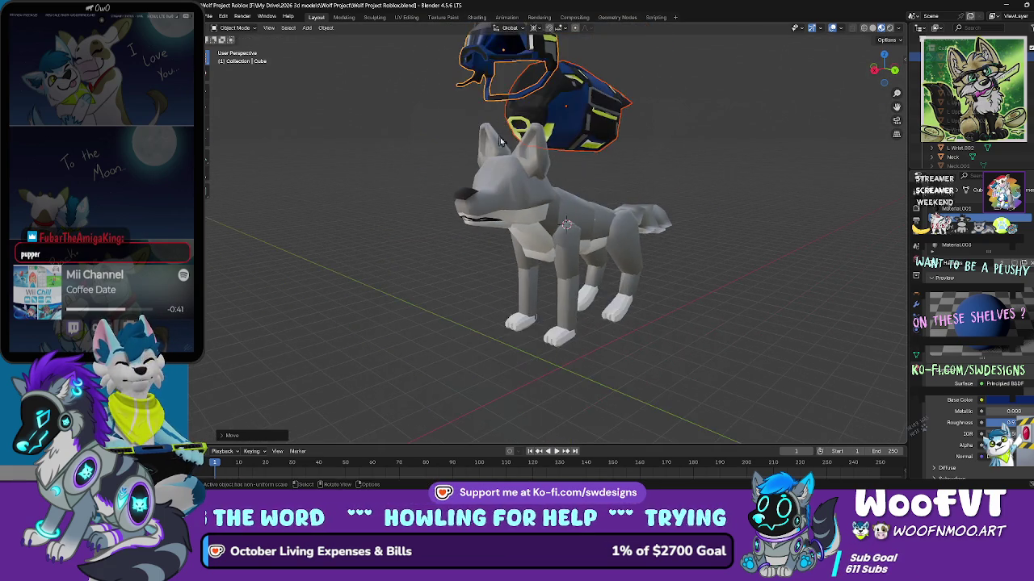
left_click(578, 153)
left_click_drag(578, 153, 622, 151)
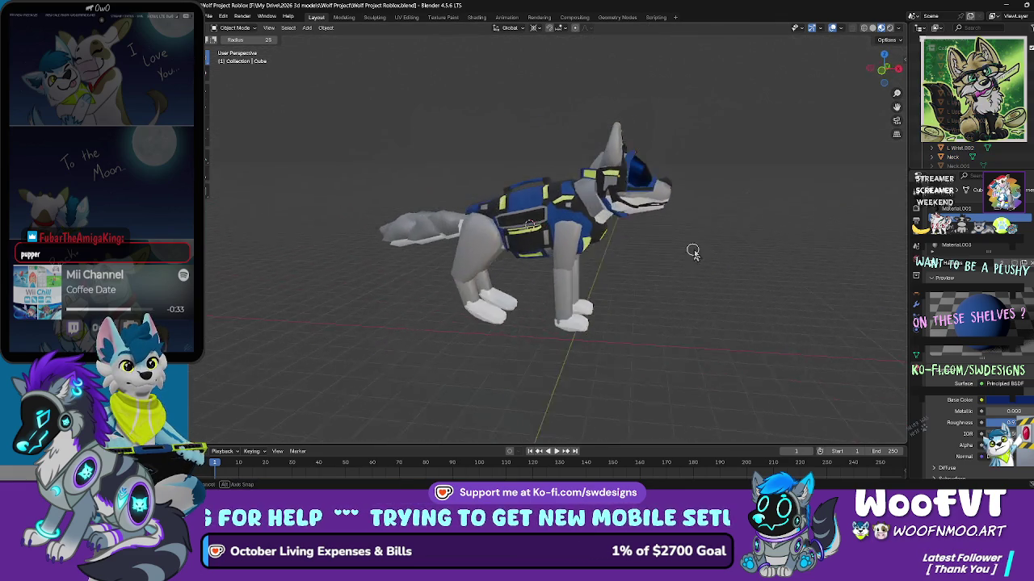
Step: Orbit around the wolf, then minimize Blender to reveal Roblox Studio
left_click_drag(749, 240, 726, 228)
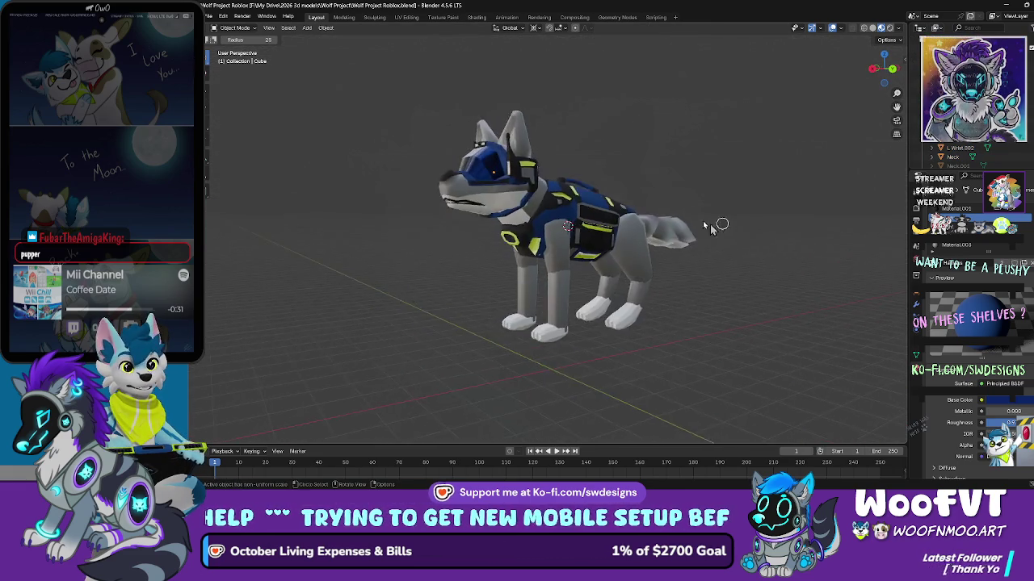
mouse_move(654, 202)
left_mouse_down()
mouse_move(719, 230)
mouse_move(722, 214)
mouse_move(738, 223)
mouse_move(805, 221)
mouse_move(689, 198)
left_mouse_up()
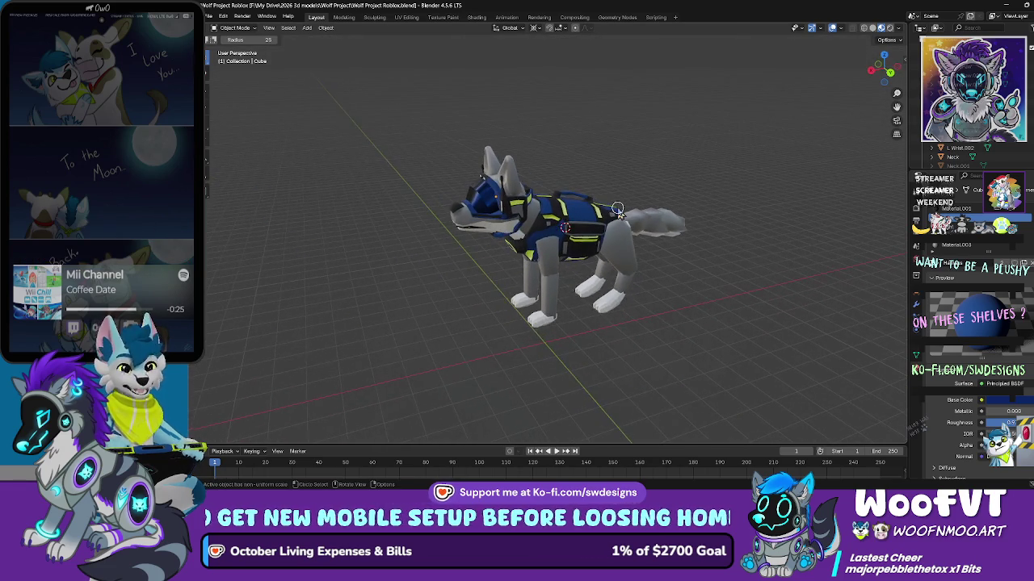
left_click_drag(618, 214, 689, 138)
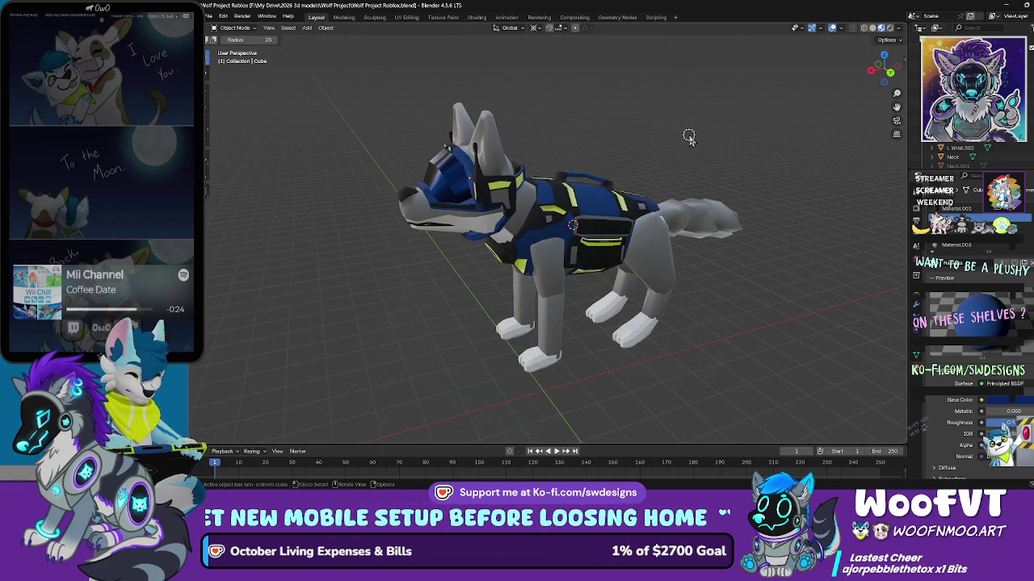
left_click(1009, 6)
Step: Fly the Roblox camera toward the bridge fence, then restore Blender and check its File menu
left_click_drag(682, 250, 588, 441)
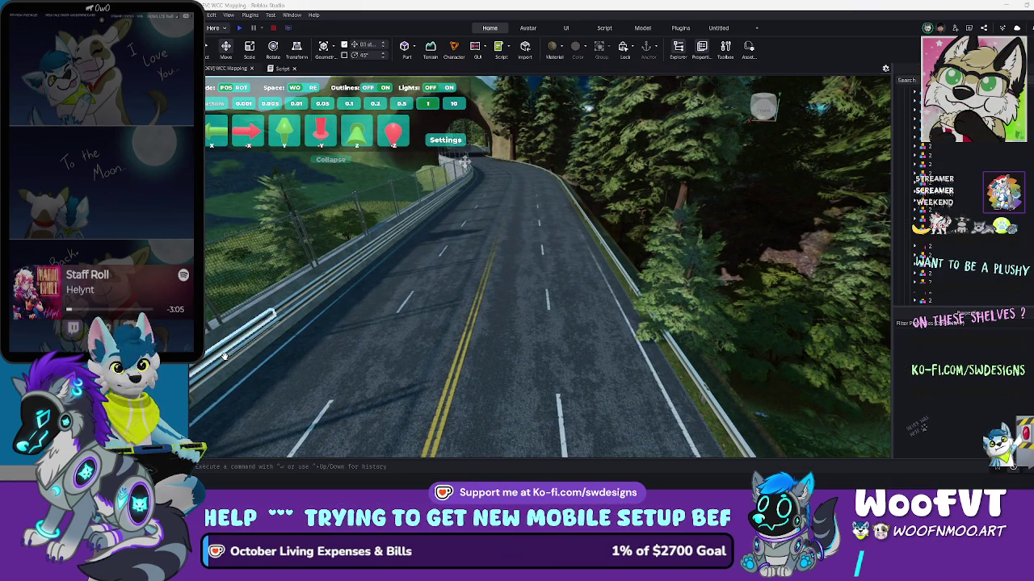
left_click(660, 481)
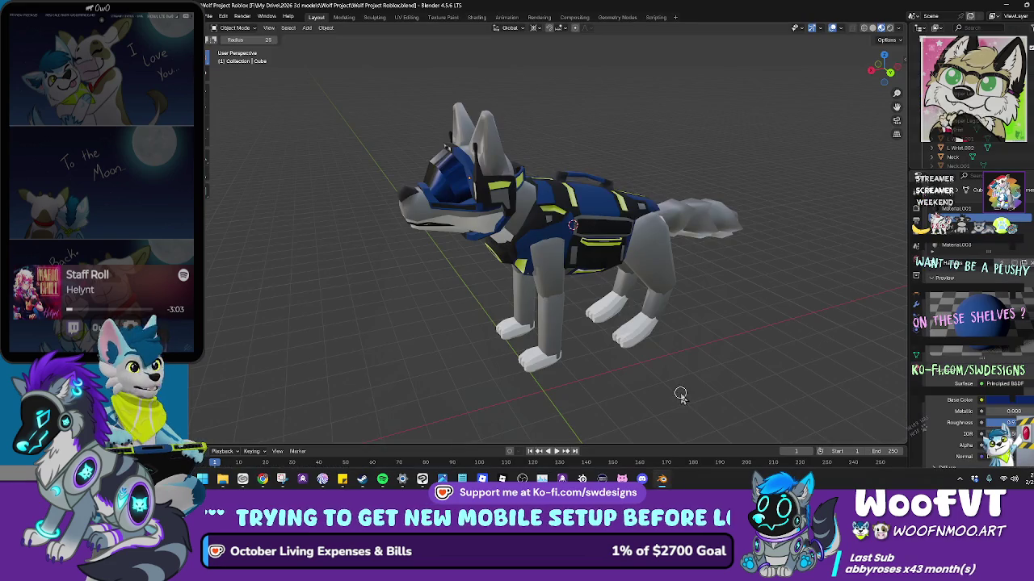
left_click(208, 17)
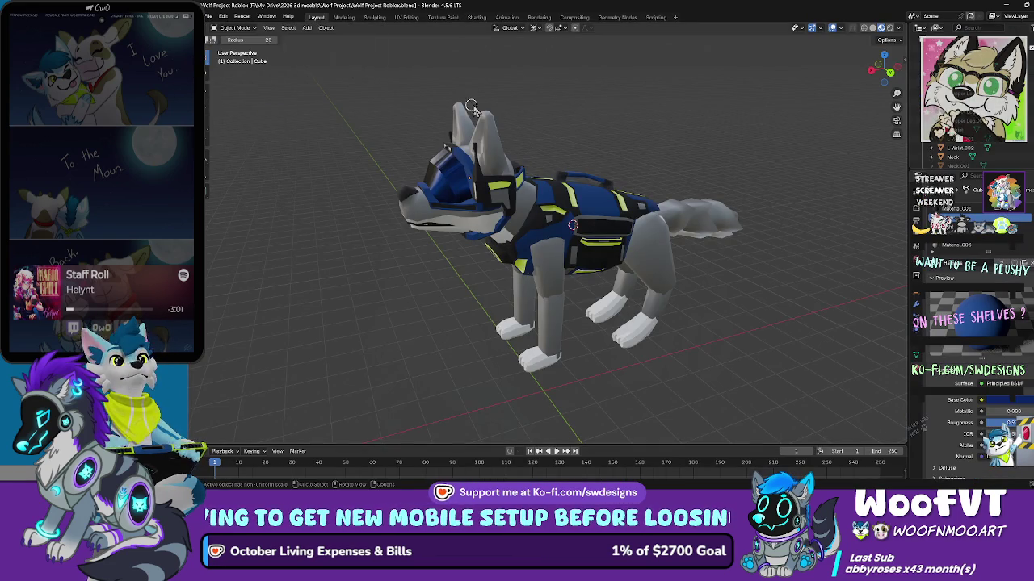
left_click(210, 18)
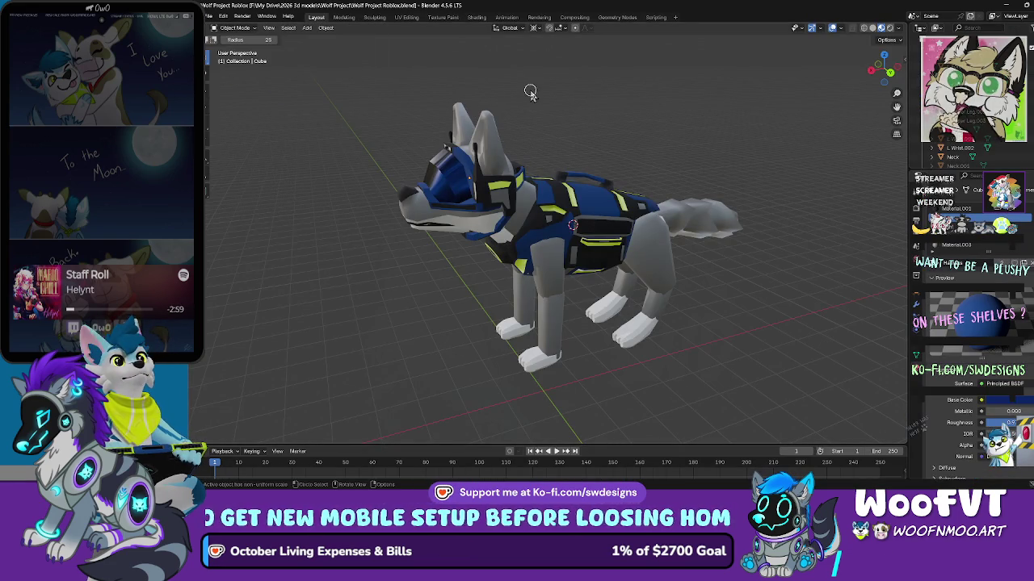
Step: Start a new General file, discarding the wolf project without saving
left_click(208, 17)
mouse_move(223, 28)
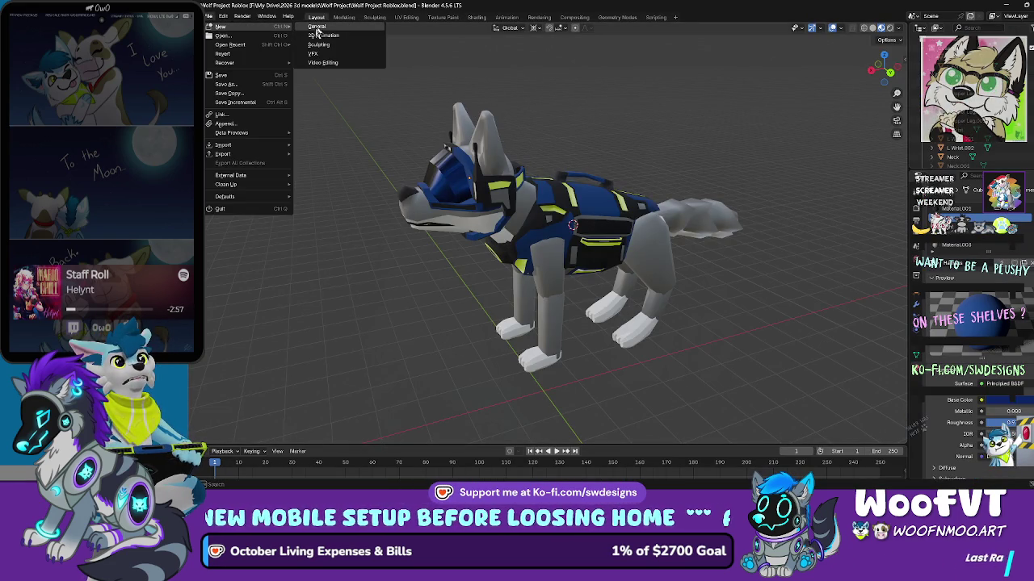
left_click(353, 35)
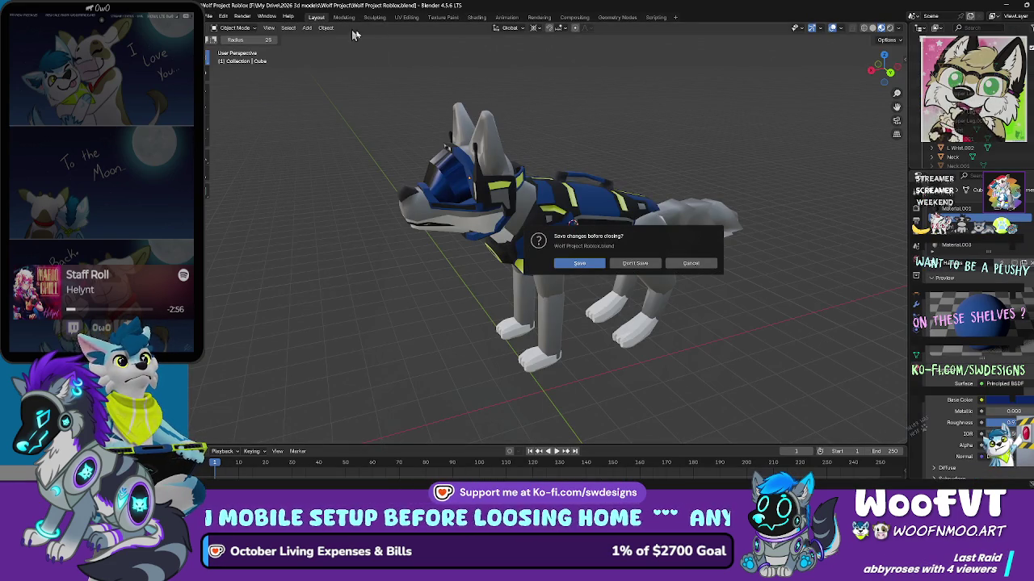
left_click(634, 264)
scroll(549, 246, "up", 7)
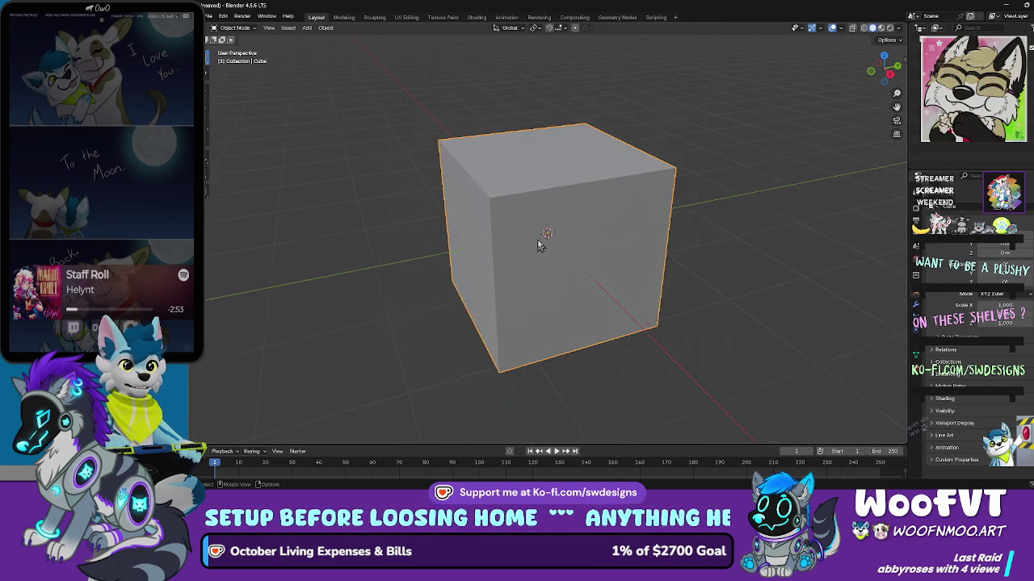
scroll(606, 242, "down", 4)
Step: Move the default cube upward off the origin and reselect it after orbiting
right_click(608, 246)
key("w")
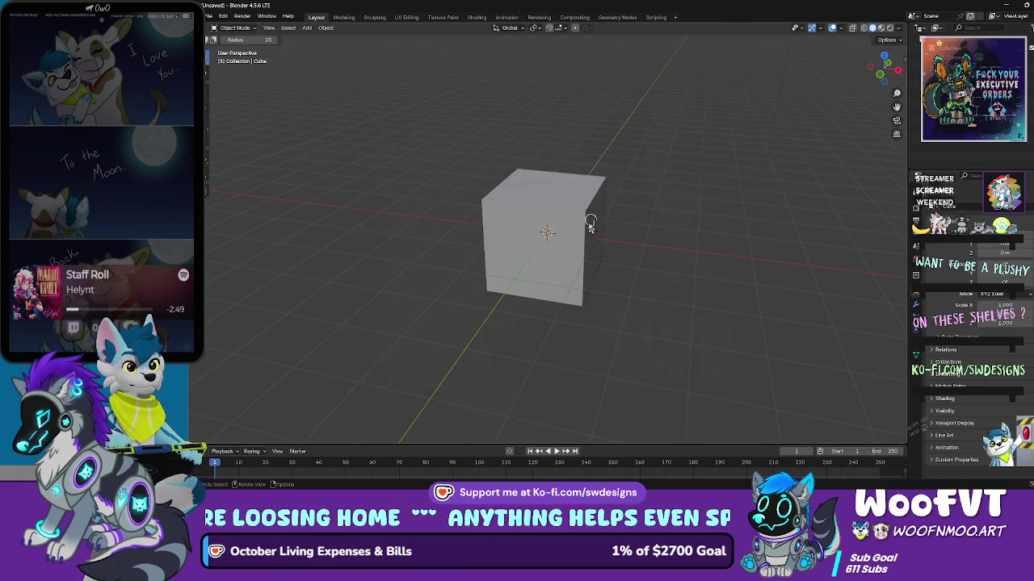
left_click(572, 225, "alt")
right_click(677, 206)
mouse_move(521, 207)
left_mouse_down()
mouse_move(491, 185)
mouse_move(466, 192)
mouse_move(462, 172)
left_mouse_up()
left_click(463, 172)
Step: Check the interaction mode choices and deselect everything with Alt+A
left_click(239, 29)
key("alt+a")
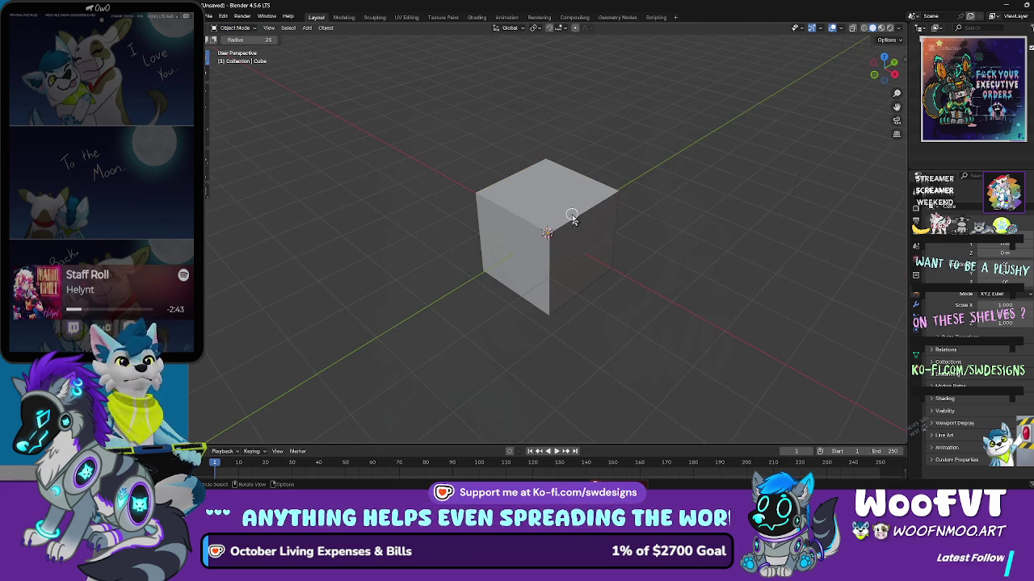
left_click(236, 27)
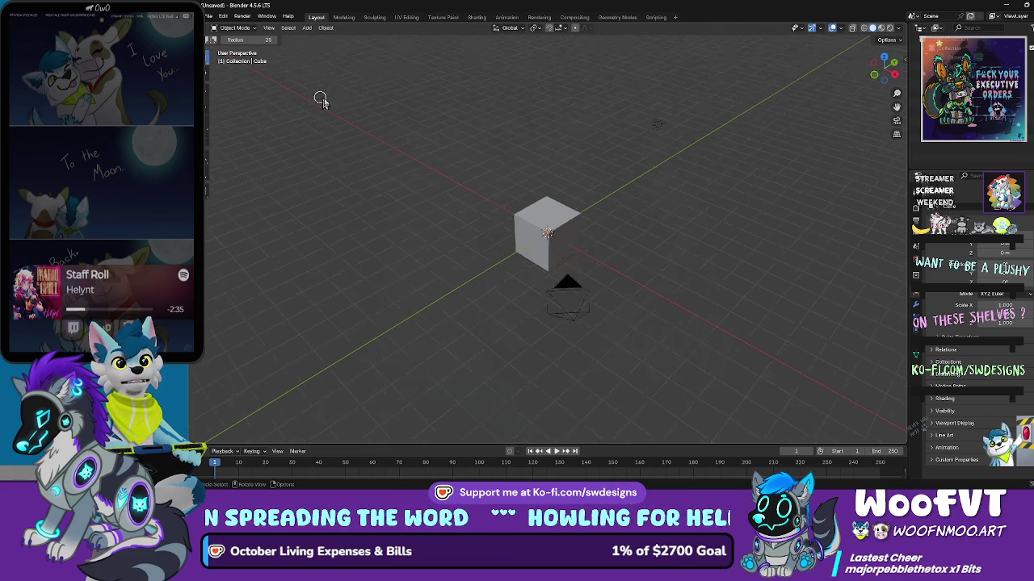
scroll(356, 121, "up", 3)
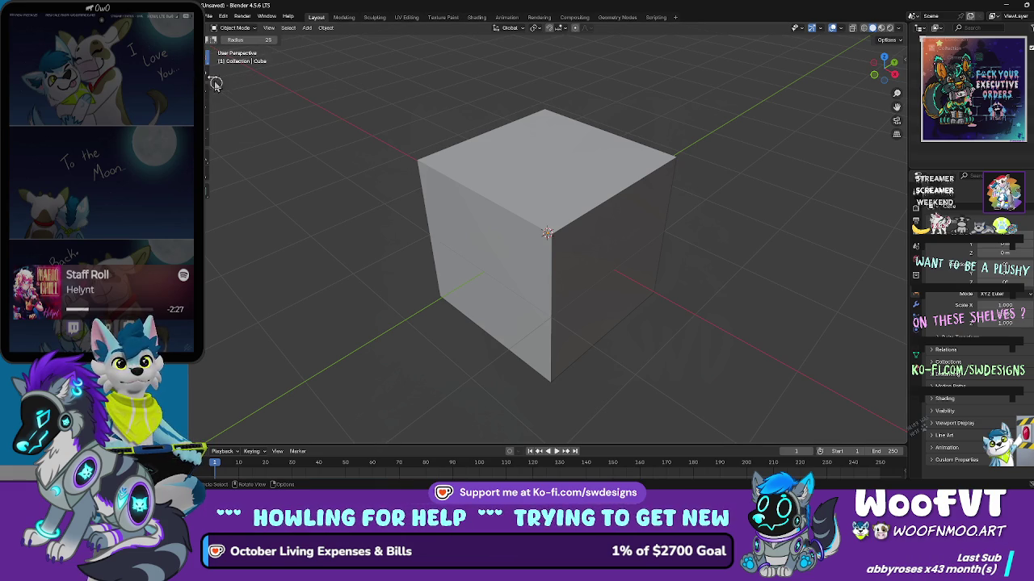
Step: Switch the selection tool to Box Select
left_click_drag(210, 40, 255, 79)
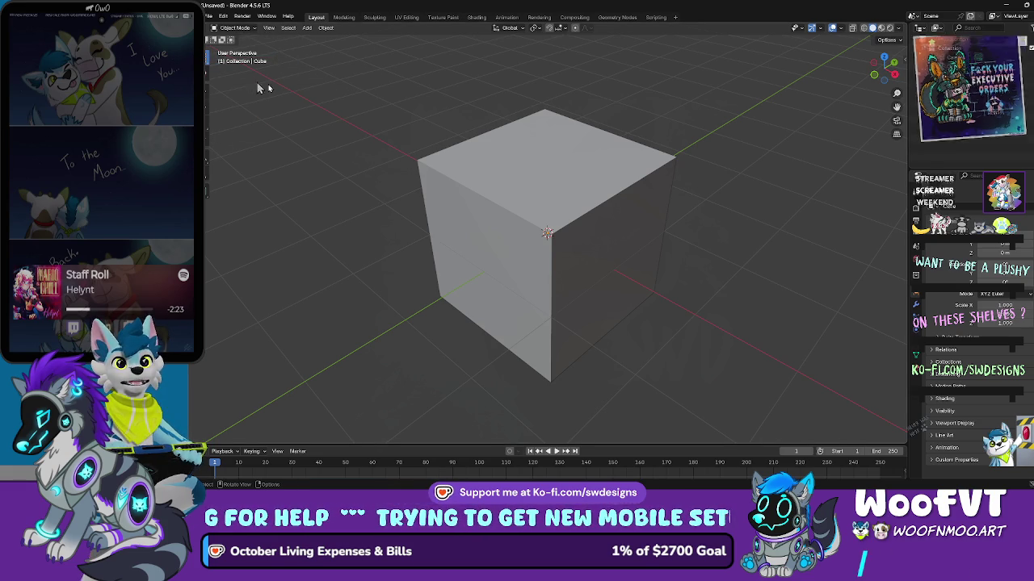
left_click(521, 148)
scroll(589, 172, "down", 1)
Step: Raise the cube one unit along the Z axis
left_click_drag(589, 172, 545, 184)
key("g")
key("z")
left_click(658, 132)
Step: Scale the cube along X into a thin, tall slab
mouse_move(653, 131)
left_mouse_down()
mouse_move(595, 136)
mouse_move(641, 167)
mouse_move(622, 142)
mouse_move(669, 154)
left_mouse_up()
key("r")
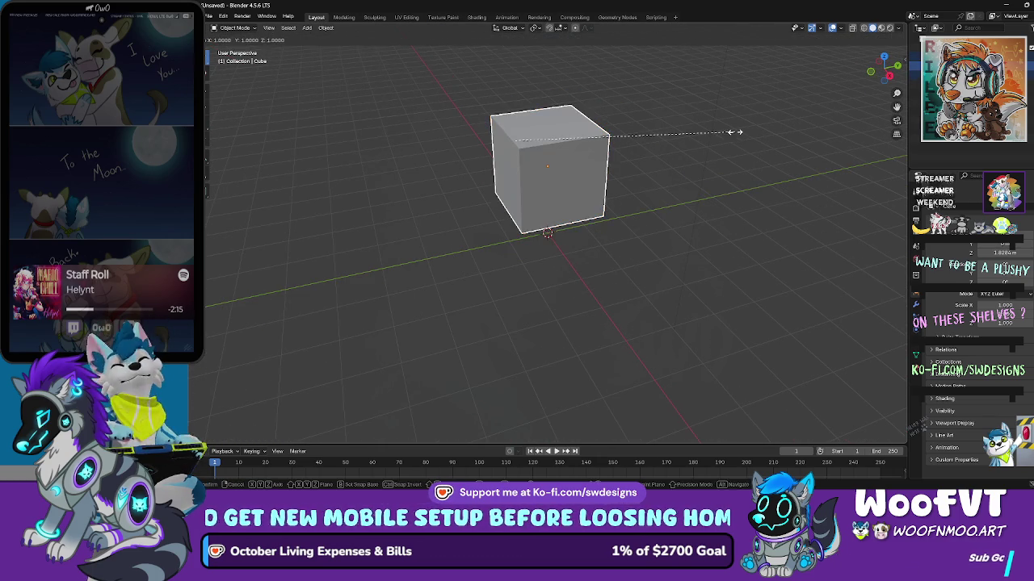
key("Escape")
mouse_move(698, 152)
left_mouse_down()
mouse_move(592, 154)
mouse_move(577, 143)
mouse_move(575, 179)
left_mouse_up()
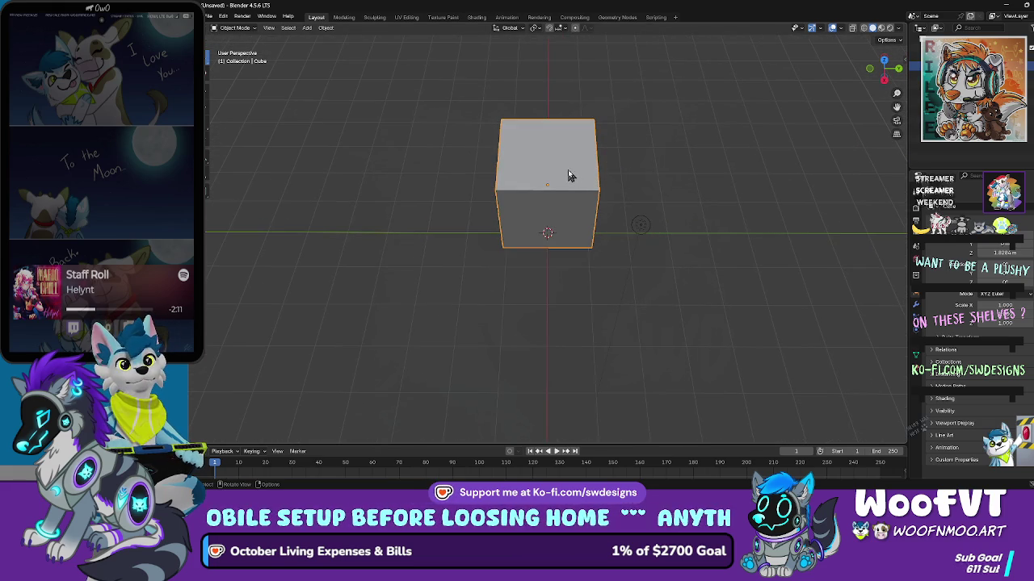
key("s")
key("x")
key("Escape")
key("s")
key("x")
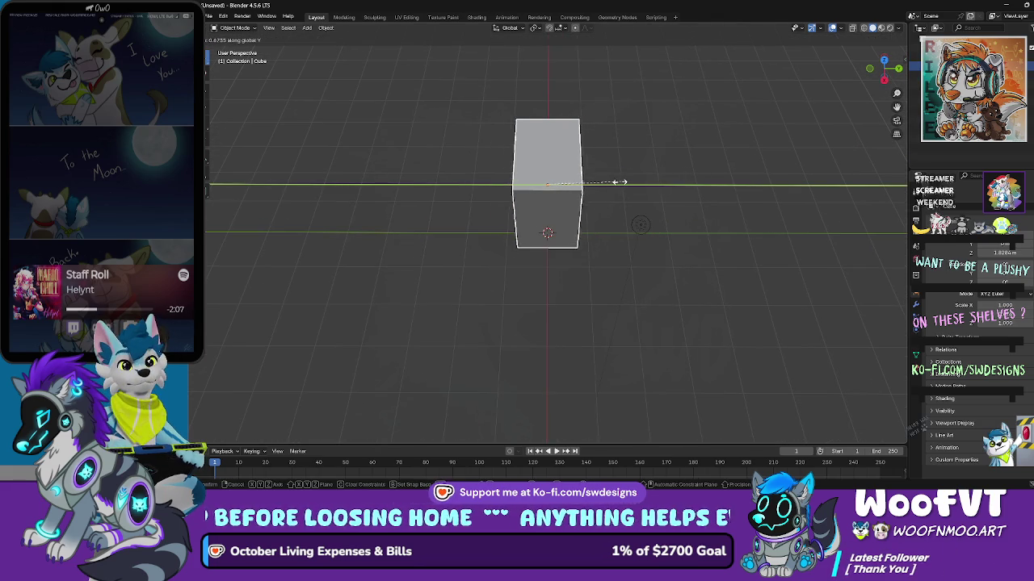
left_click(572, 188)
Step: Undo the X scaling to restore the full cube, and reframe the view from above
mouse_move(586, 186)
left_mouse_down()
mouse_move(538, 150)
mouse_move(602, 147)
mouse_move(598, 159)
mouse_move(639, 127)
mouse_move(582, 132)
left_mouse_up()
key("ctrl+z")
scroll(569, 122, "down", 2)
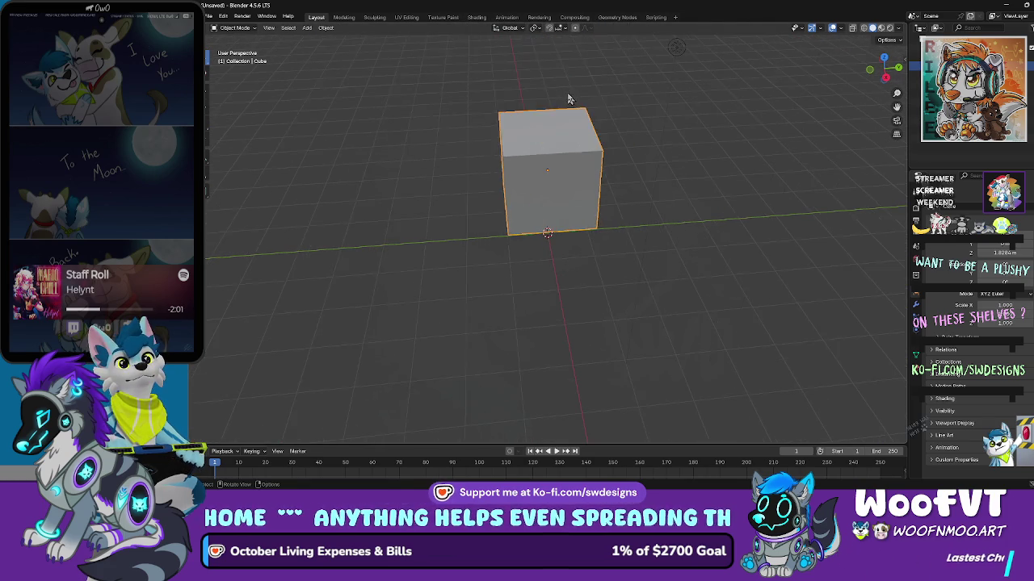
right_click(567, 101)
left_click(565, 119)
mouse_move(663, 116)
left_mouse_down()
mouse_move(656, 109)
mouse_move(650, 132)
mouse_move(635, 97)
left_mouse_up()
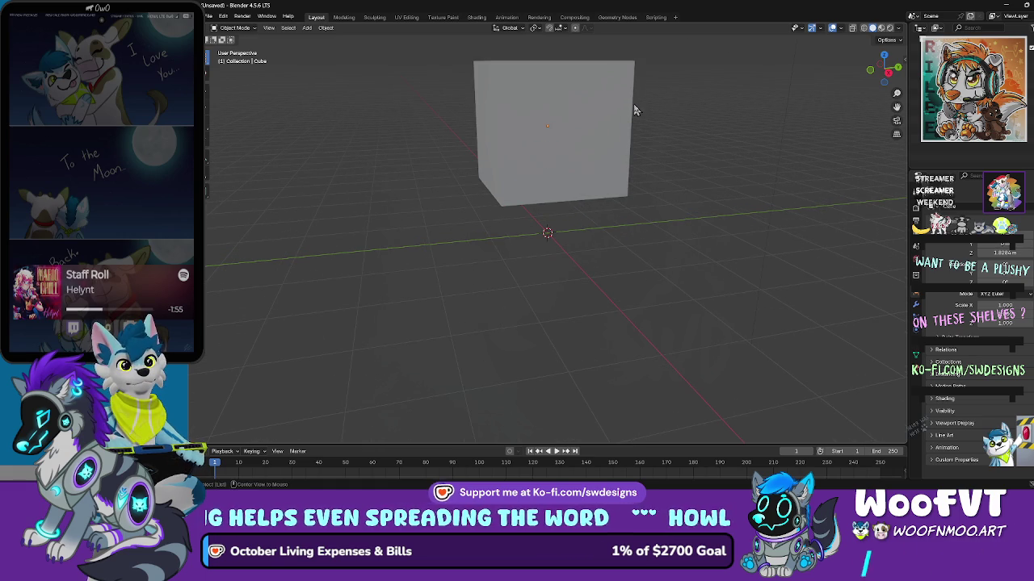
mouse_move(750, 138)
left_mouse_down()
mouse_move(762, 156)
mouse_move(764, 148)
mouse_move(723, 122)
mouse_move(729, 202)
mouse_move(613, 225)
mouse_move(660, 166)
mouse_move(671, 226)
mouse_move(764, 194)
mouse_move(726, 202)
left_mouse_up()
scroll(686, 210, "up", 2)
Step: Put the cube in Edit Mode and add a vertical loop cut through its centre
left_click(656, 207)
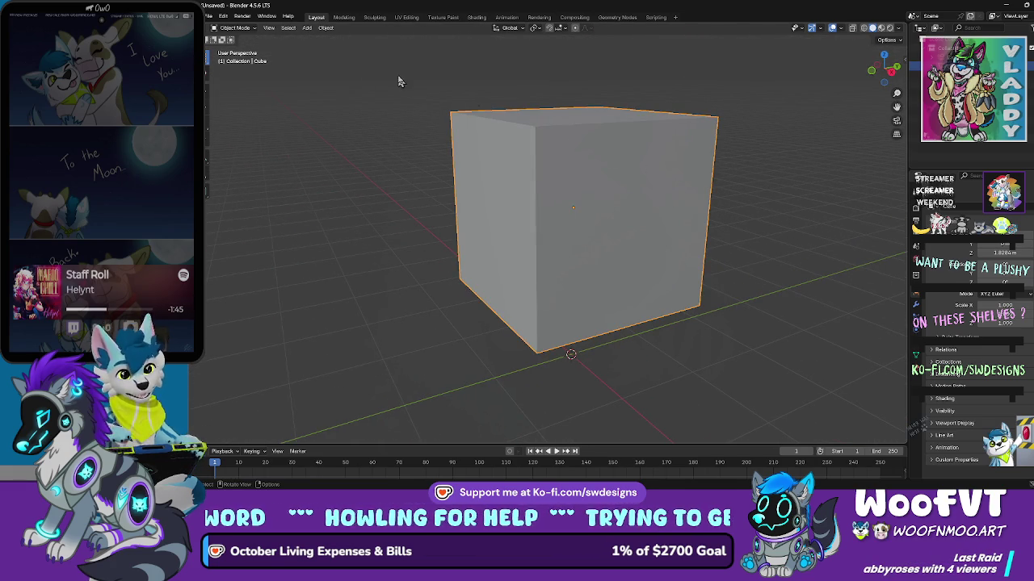
left_click(245, 29)
left_click(236, 48)
left_click_drag(525, 210, 566, 149)
left_click(205, 259)
left_click(539, 334)
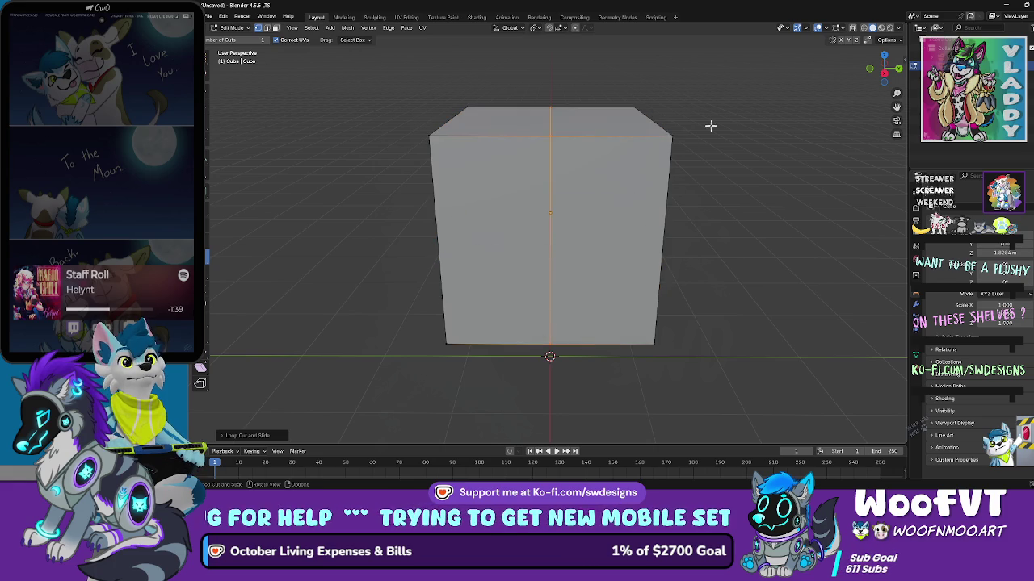
Step: Delete the faces on the cube's right half in face select mode
left_click_drag(706, 127, 698, 146)
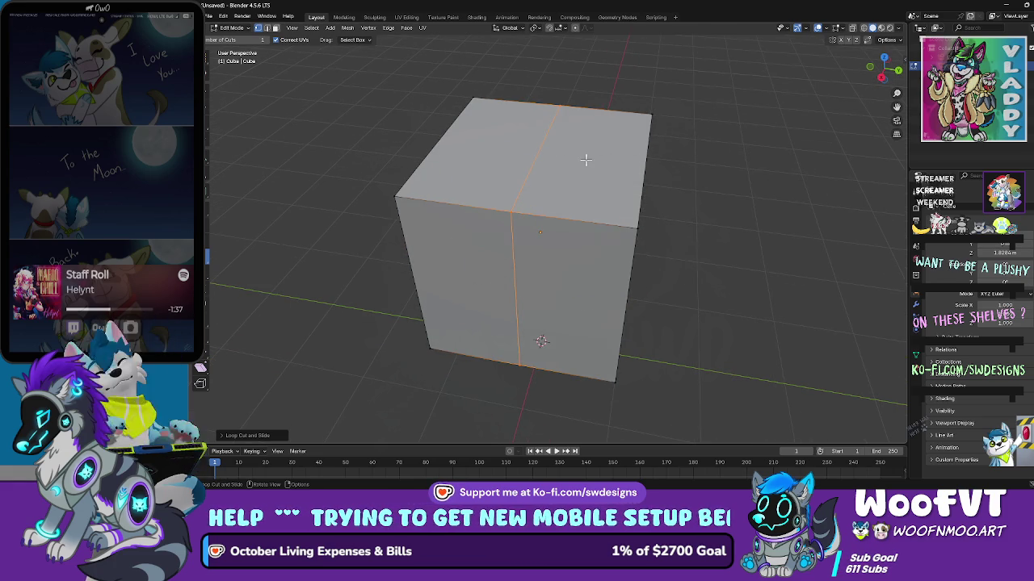
left_click(230, 27)
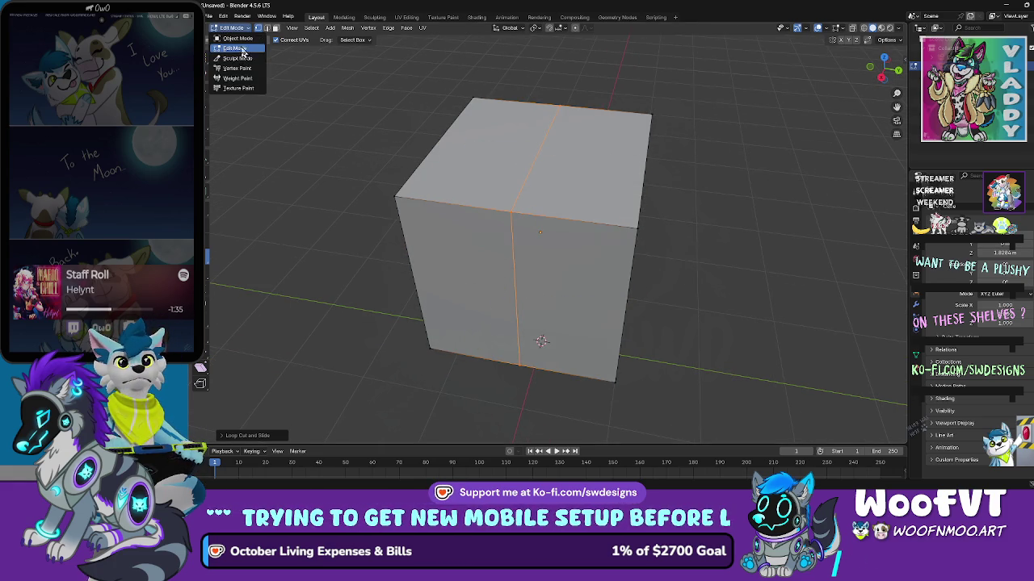
left_click(243, 49)
left_click_drag(399, 131, 326, 78)
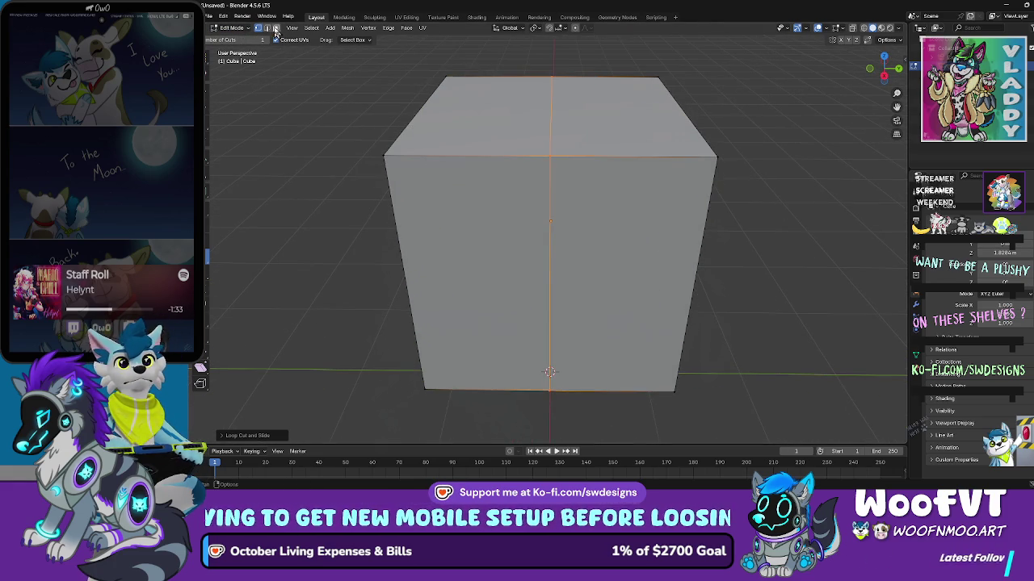
left_click(275, 29)
left_click(622, 165)
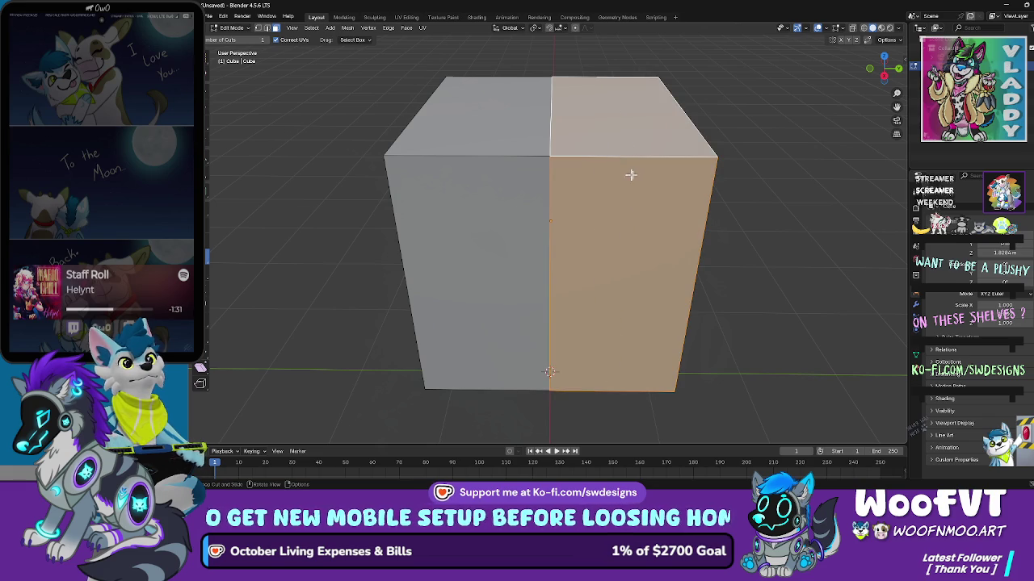
key("x")
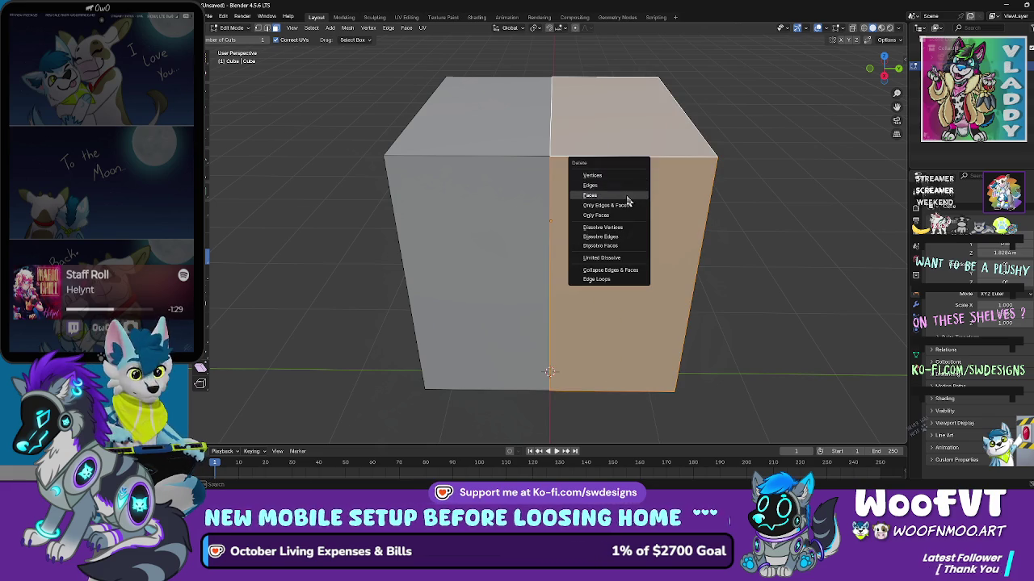
left_click(630, 195)
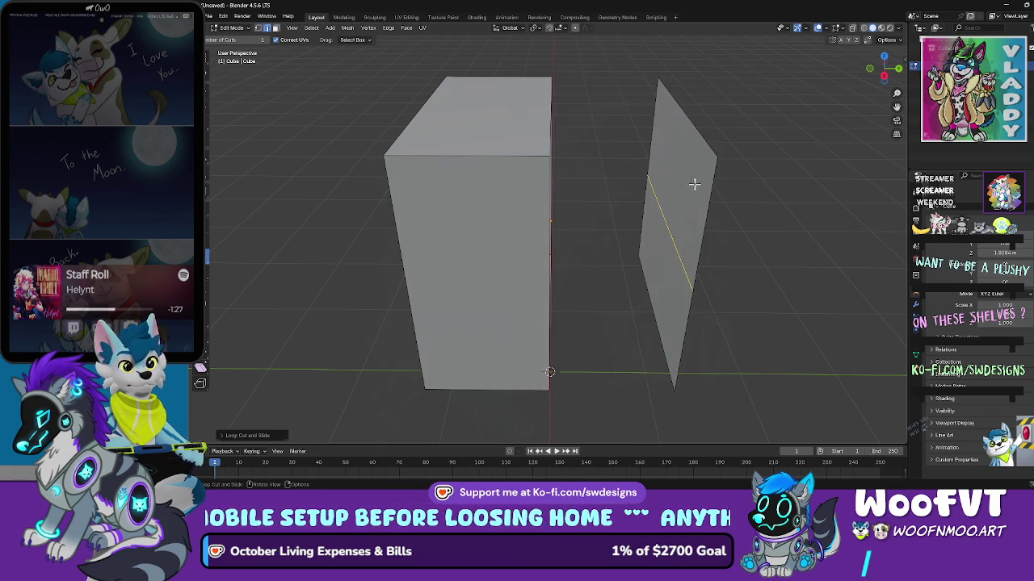
Step: Delete the two faces of the leftover end plane
left_click(275, 28)
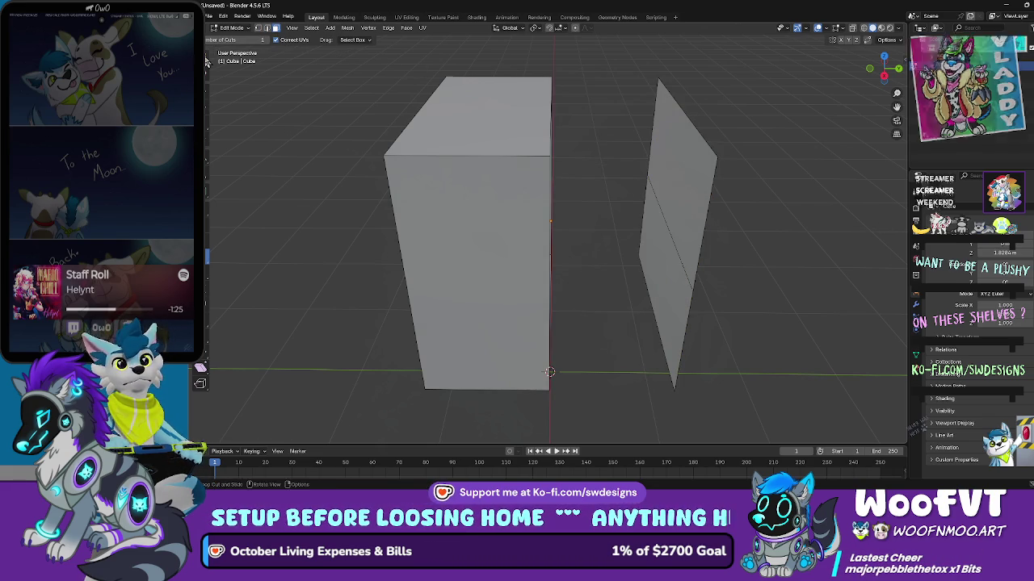
left_click(665, 211)
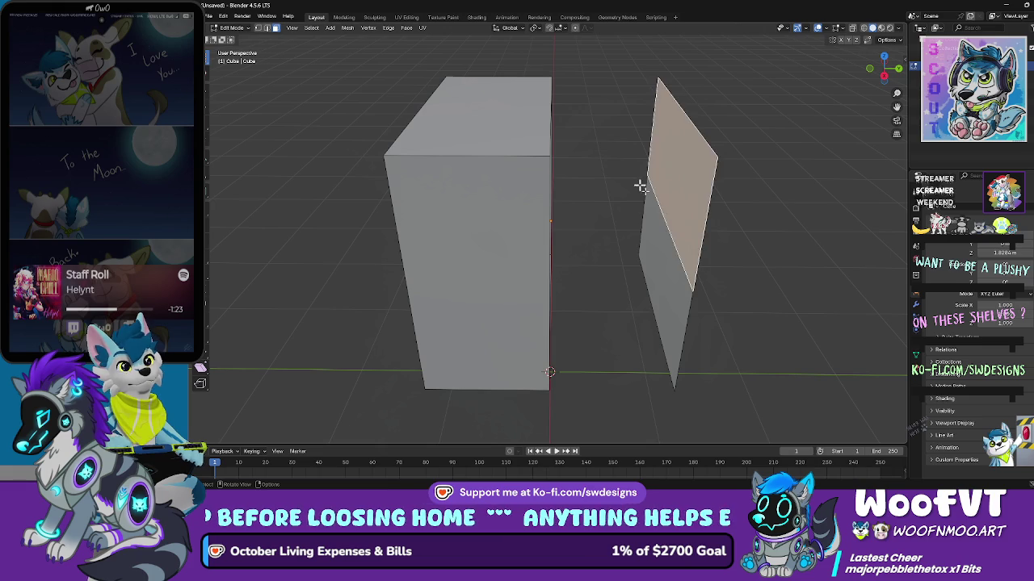
left_click(661, 242, "shift")
key("x")
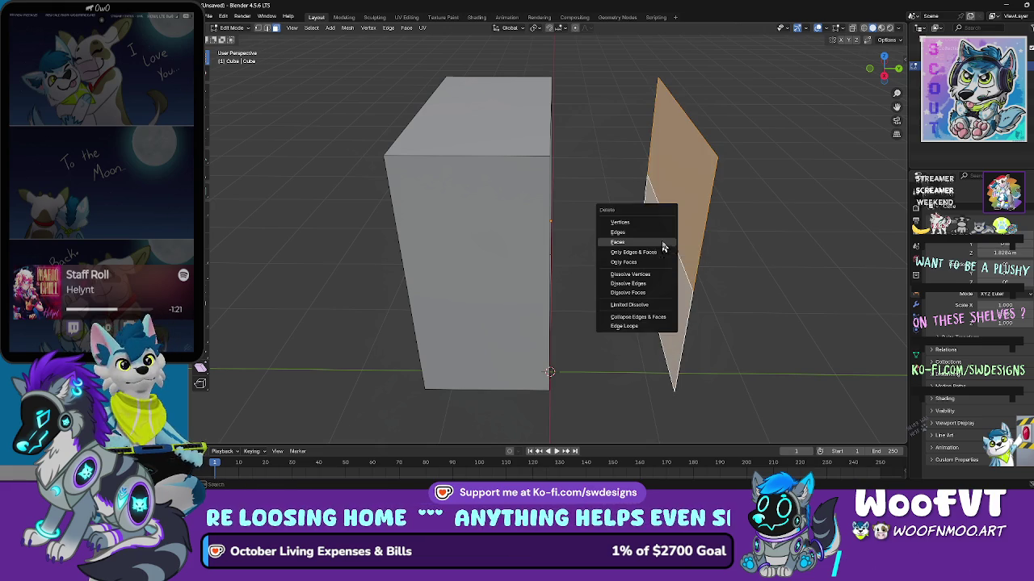
left_click(662, 242)
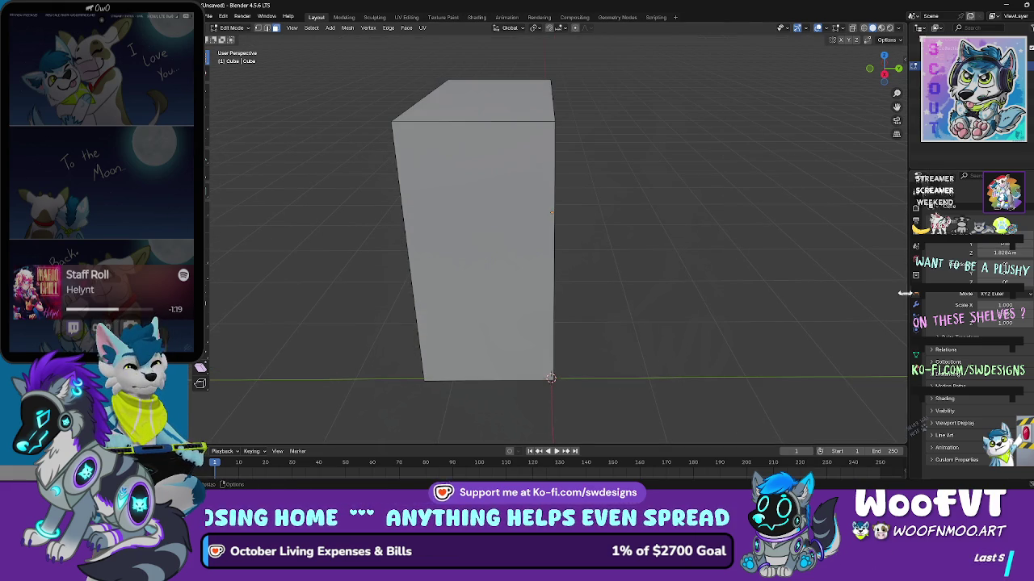
Step: Add a Mirror modifier to the half block from the Modifiers panel
left_click(916, 306)
left_click(969, 199)
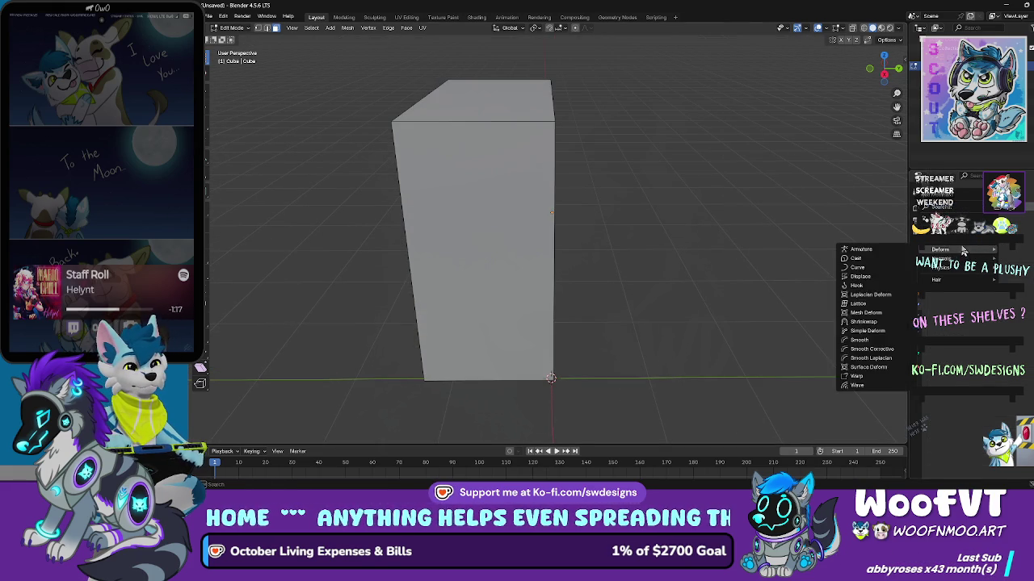
mouse_move(967, 242)
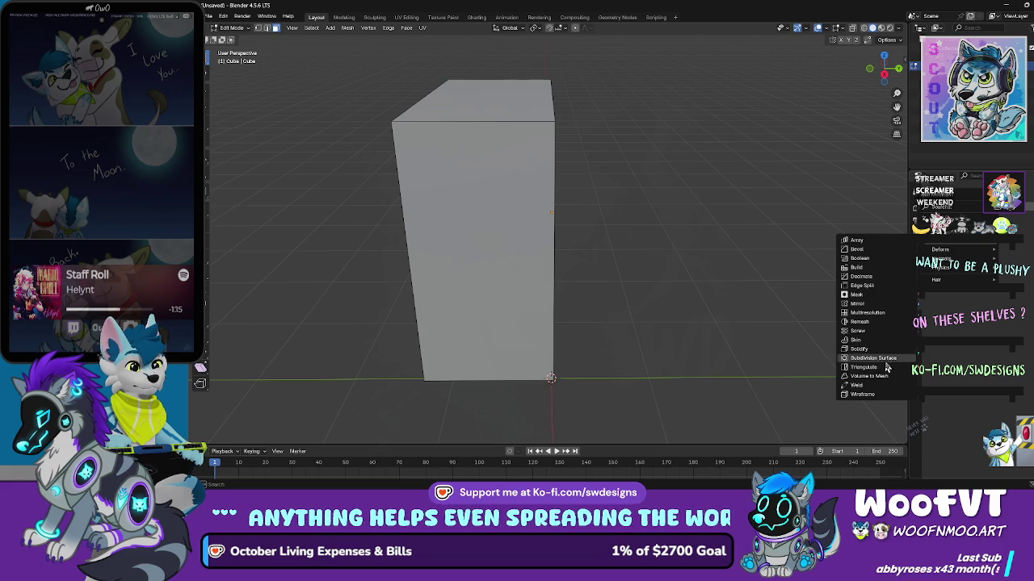
left_click(885, 304)
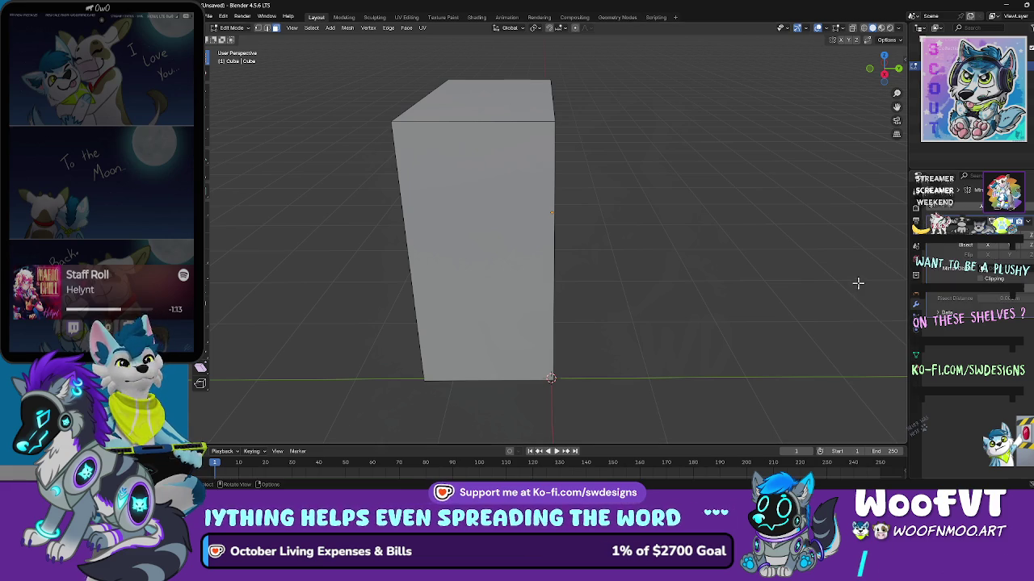
scroll(778, 191, "up", 2)
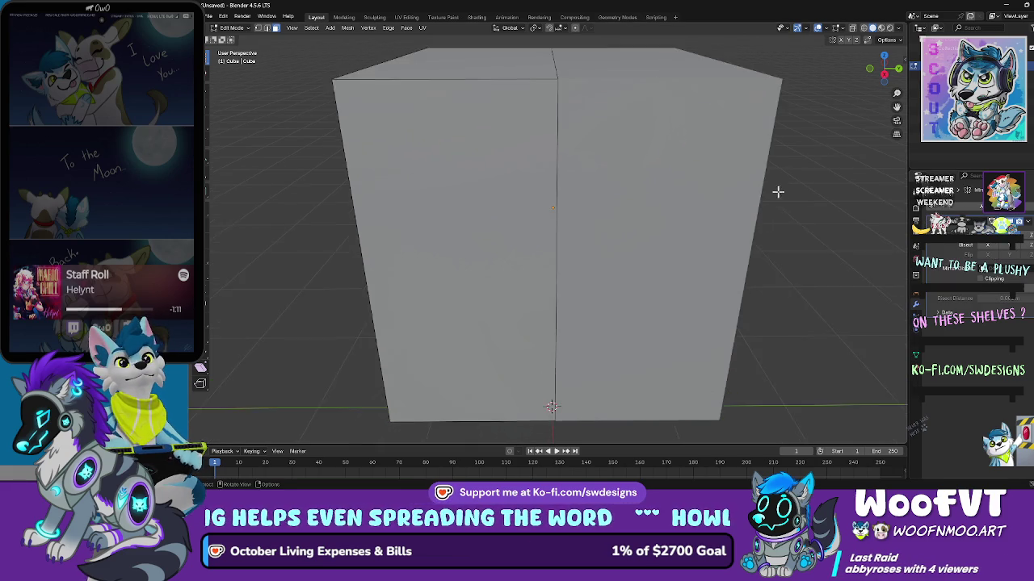
scroll(776, 181, "down", 3)
Step: Switch to numpad 1 front view and return to Object Mode
key("KP_1")
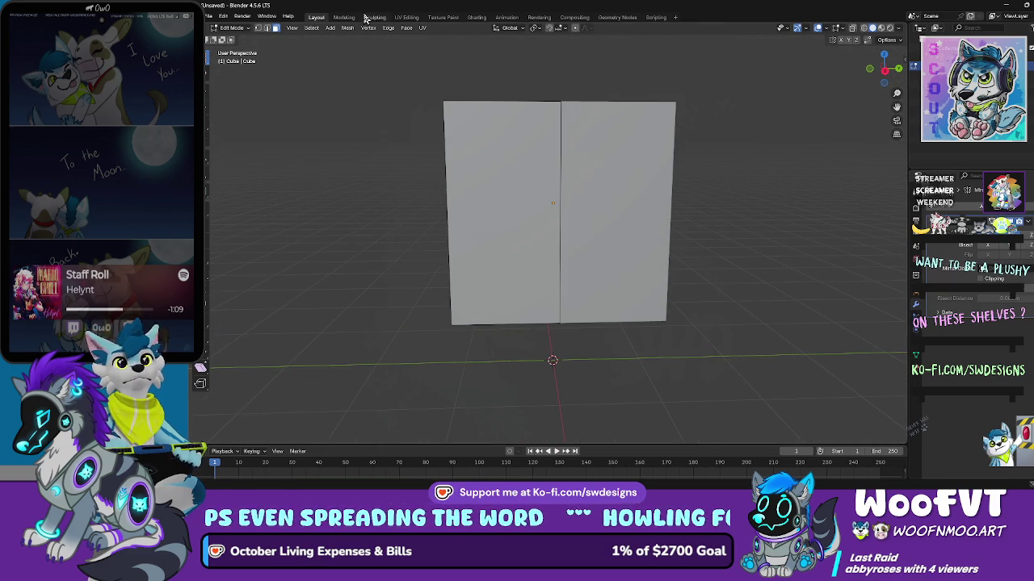
left_click(234, 28)
left_click(238, 37)
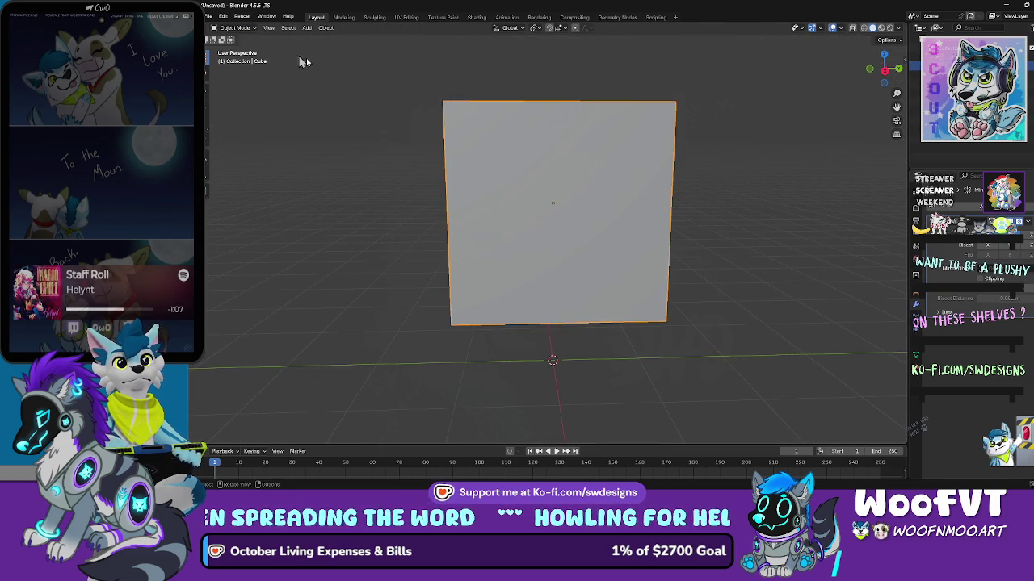
Step: Return to Edit Mode and bevel the block's top-left edge with Ctrl+B
scroll(469, 157, "up", 3)
left_click(234, 27)
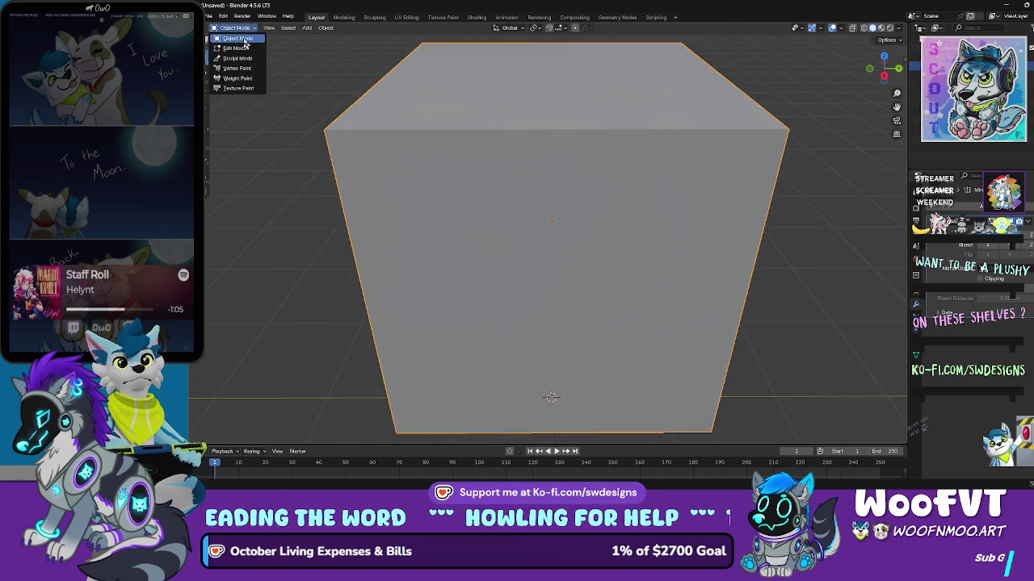
left_click(238, 47)
scroll(448, 144, "down", 5)
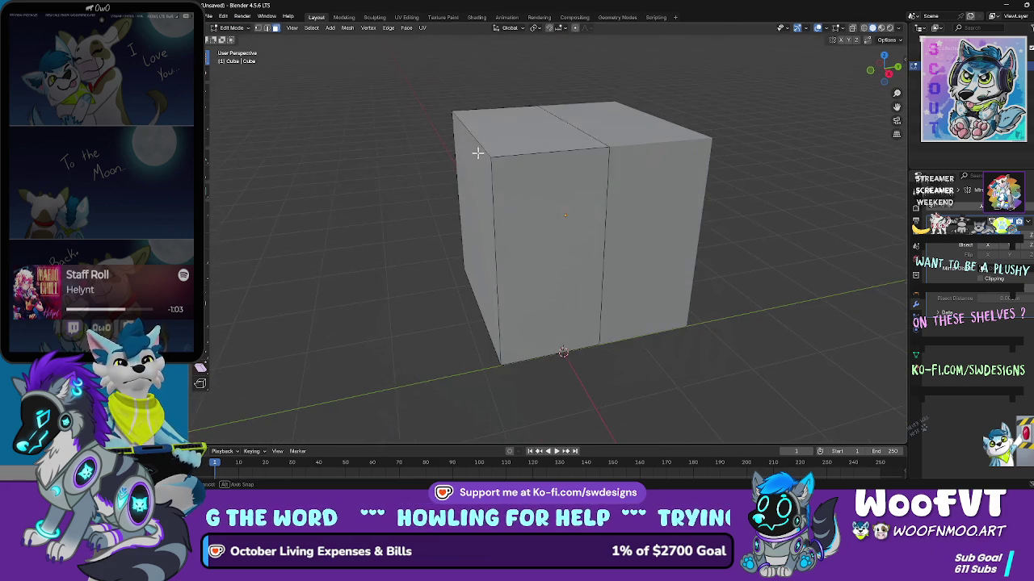
scroll(479, 150, "down", 5)
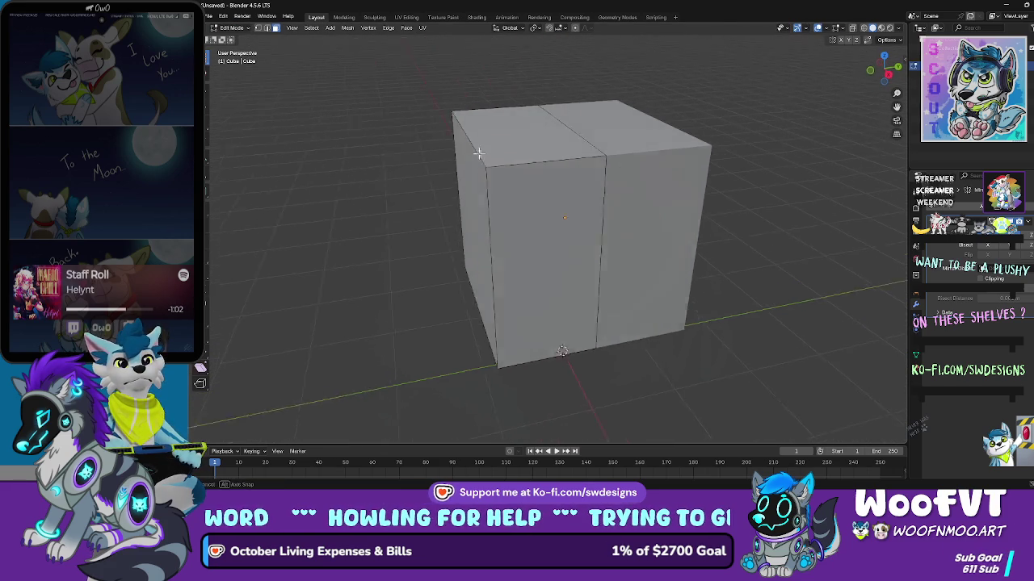
left_click(490, 161)
scroll(517, 160, "right", 3)
key("ctrl+b")
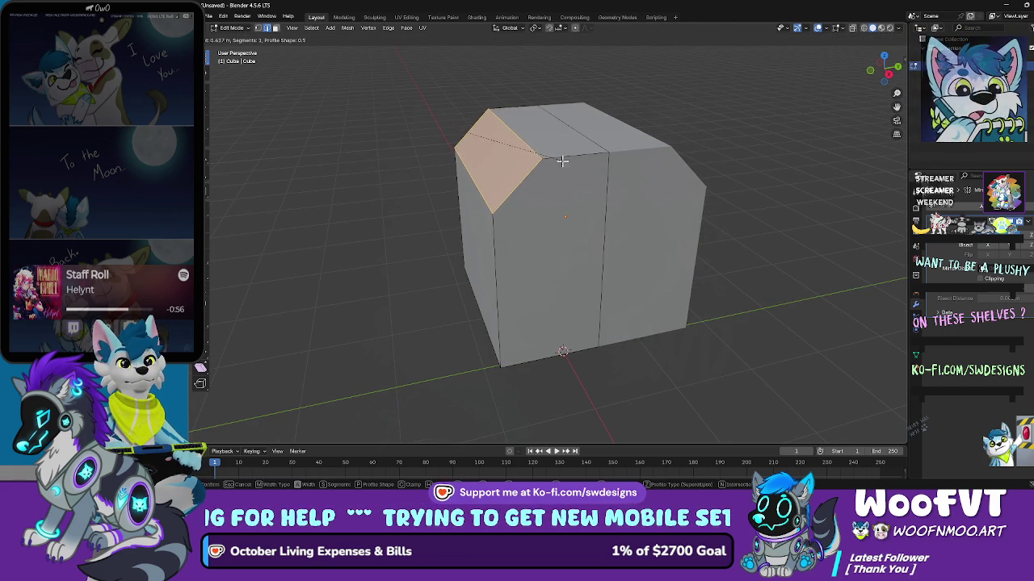
left_click(573, 165)
Step: Try bevelling the middle edges into a door outline and moving them, then undo it
left_click(606, 234)
scroll(607, 226, "right", 3)
scroll(608, 216, "up", 5)
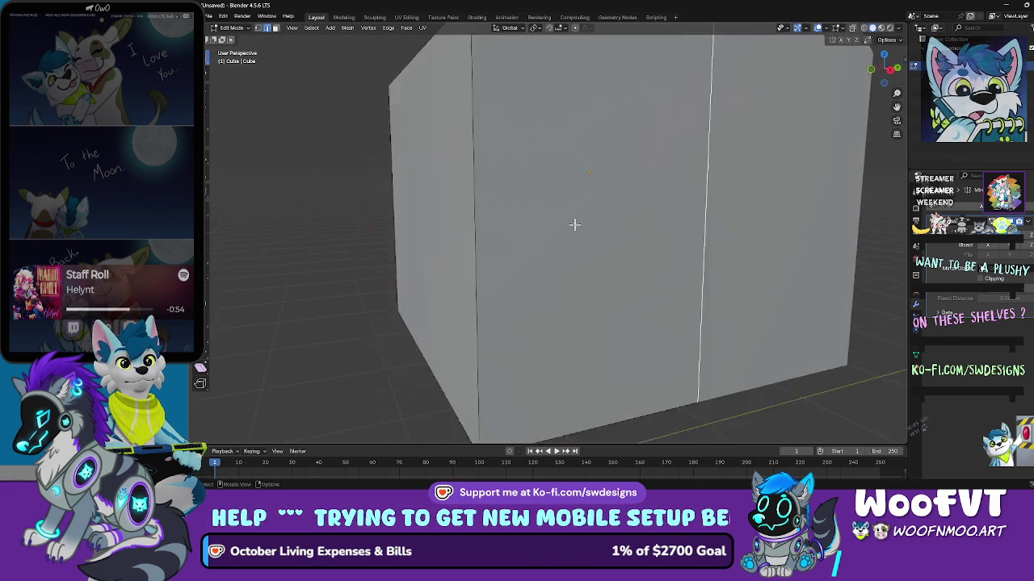
scroll(552, 234, "down", 5)
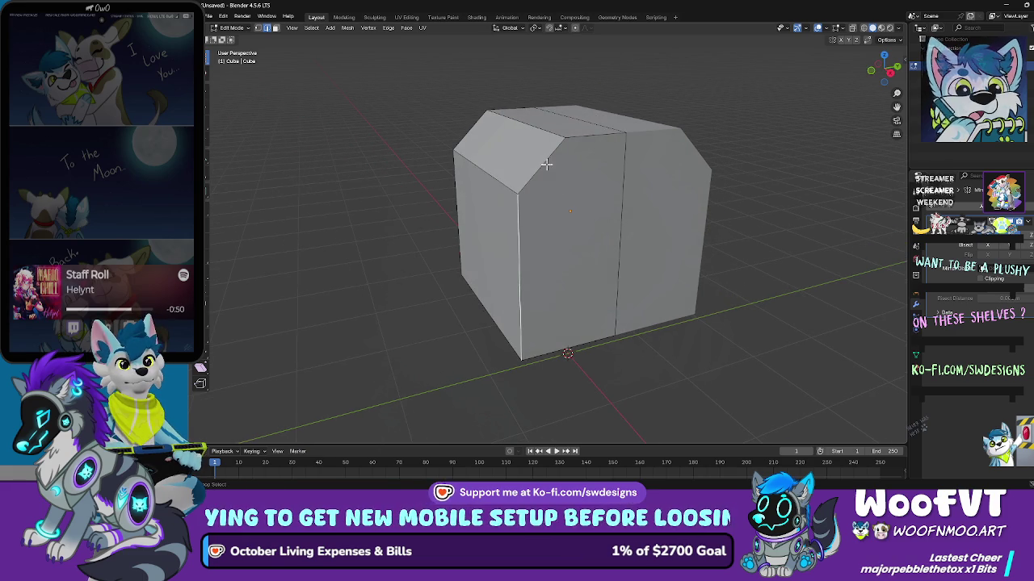
key("ctrl+b")
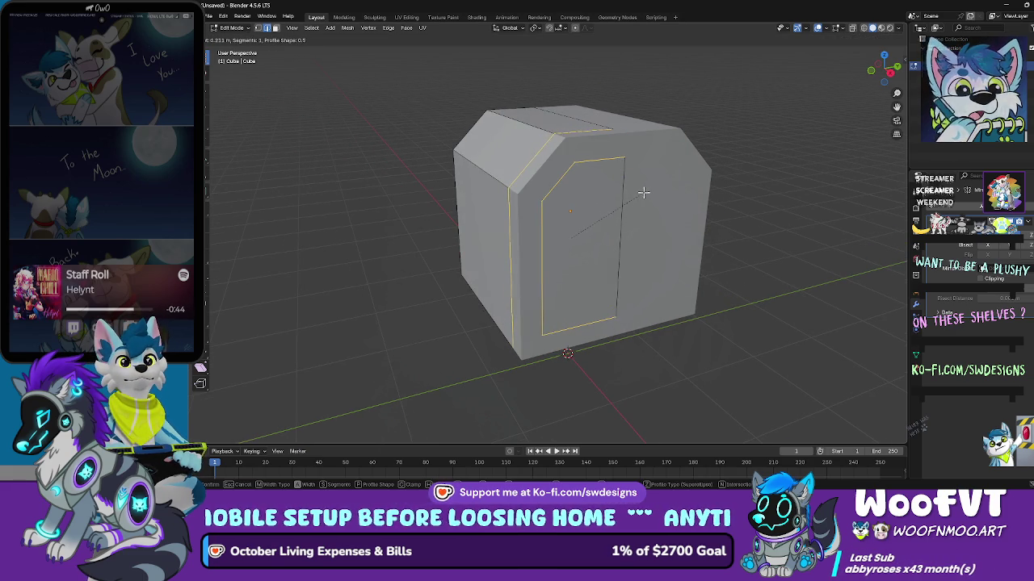
left_click(640, 192)
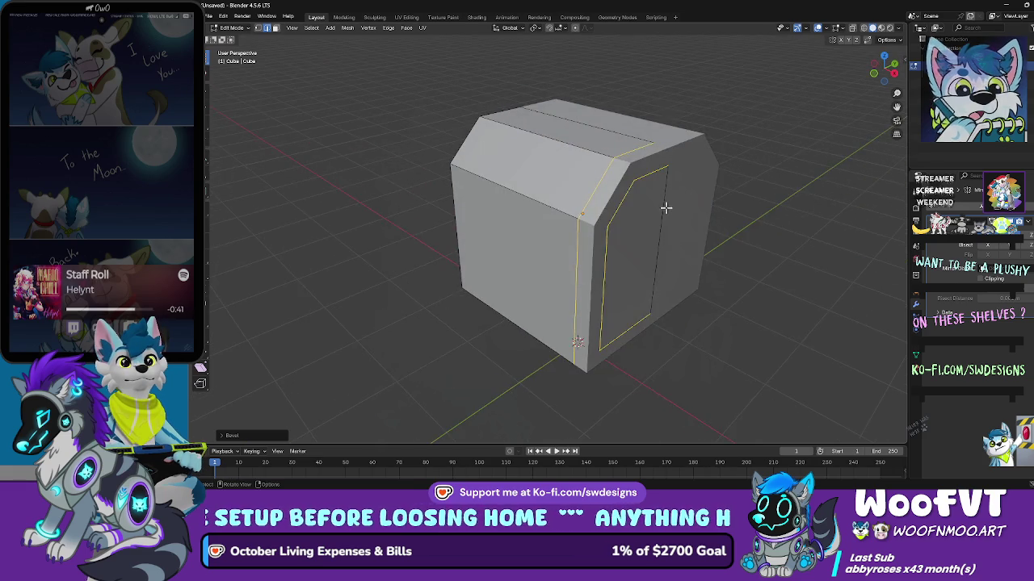
scroll(665, 208, "up", 4)
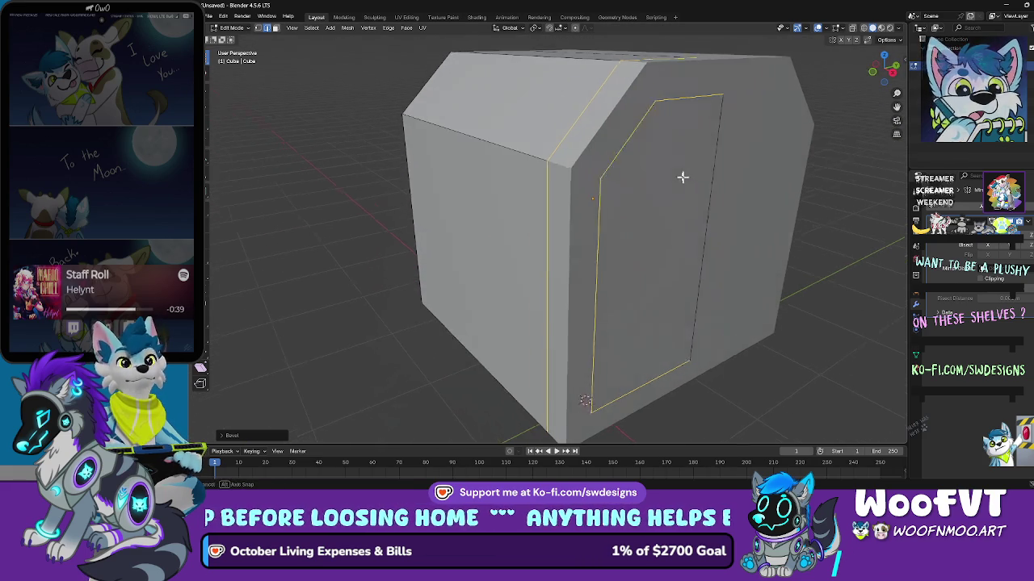
scroll(686, 177, "down", 3)
key("g")
key("z")
key("z")
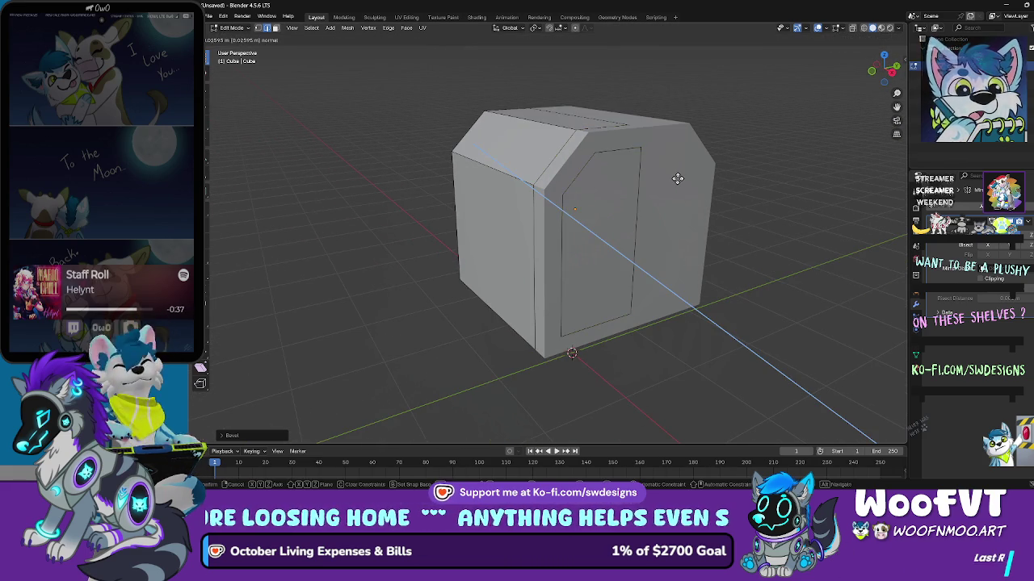
left_click(672, 186)
mouse_move(672, 186)
left_mouse_down()
mouse_move(736, 251)
mouse_move(799, 226)
mouse_move(750, 240)
mouse_move(706, 231)
mouse_move(987, 249)
left_mouse_up()
key("ctrl+z")
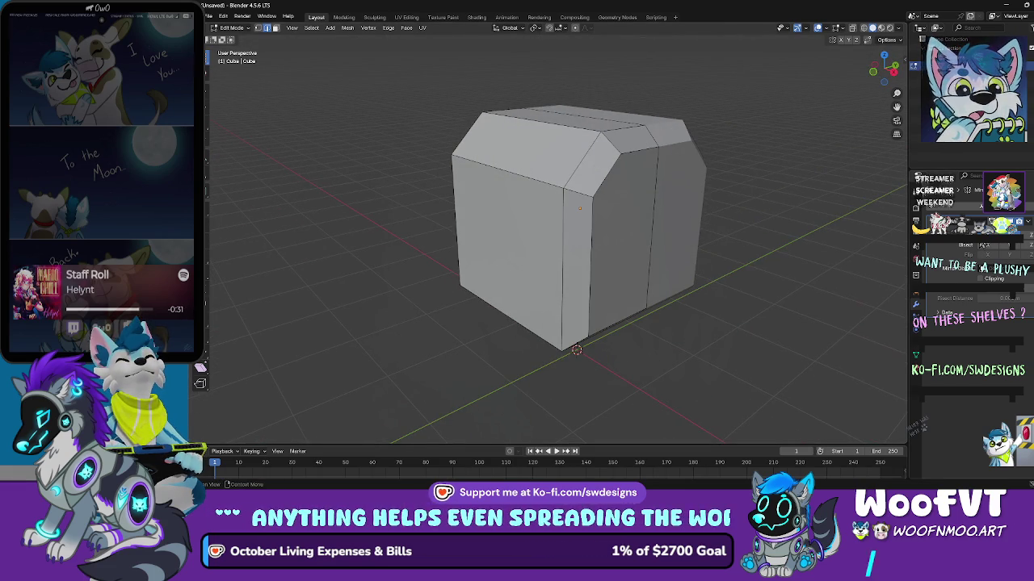
Step: Select a vertical edge on the block's right face
mouse_move(776, 211)
left_mouse_down()
mouse_move(703, 228)
mouse_move(696, 211)
left_mouse_up()
left_click(632, 207)
left_click_drag(632, 207, 649, 201)
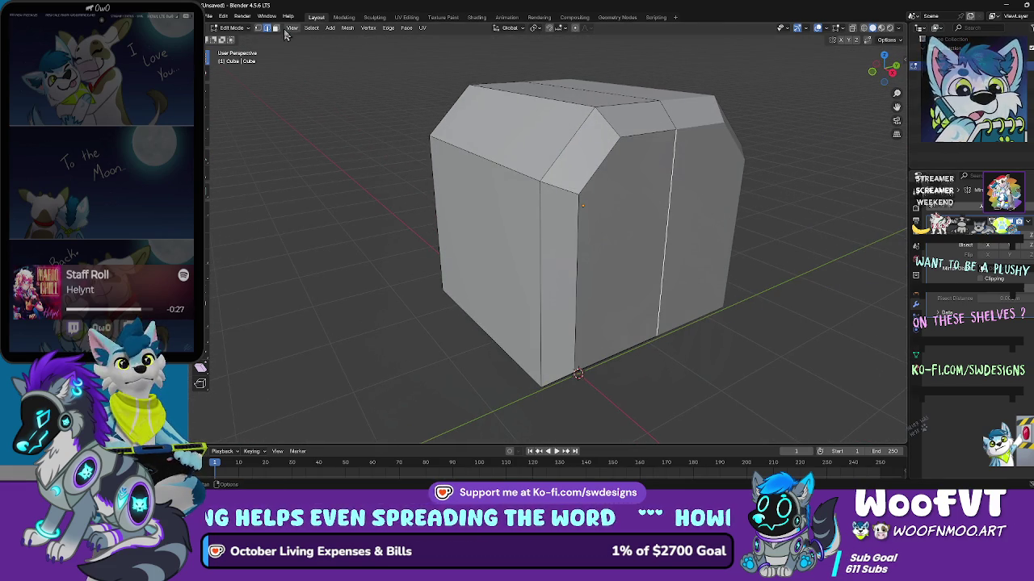
Step: Try insetting and scaling the front face, then undo those changes
left_click(659, 240)
left_click_drag(659, 240, 705, 221)
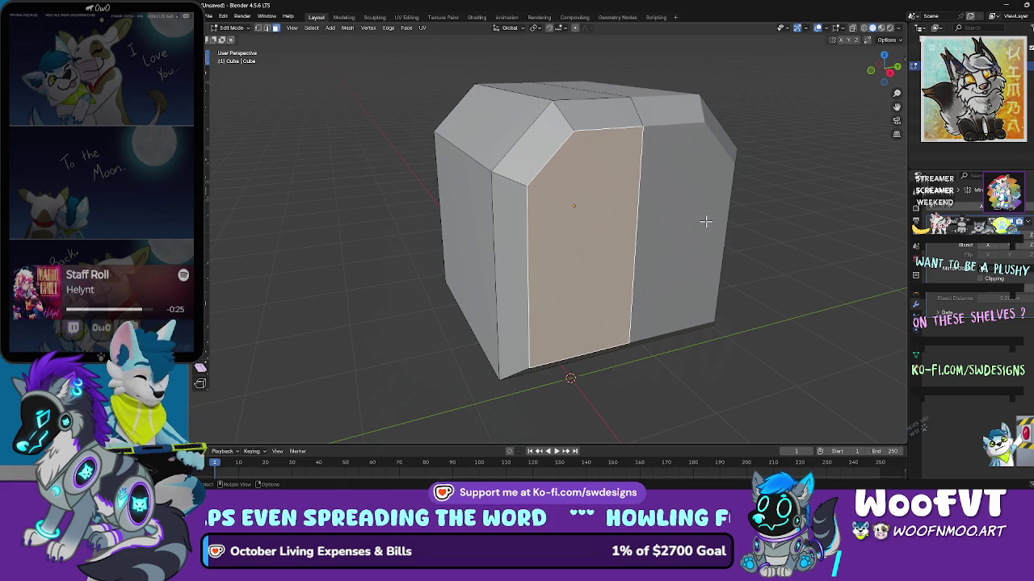
key("i")
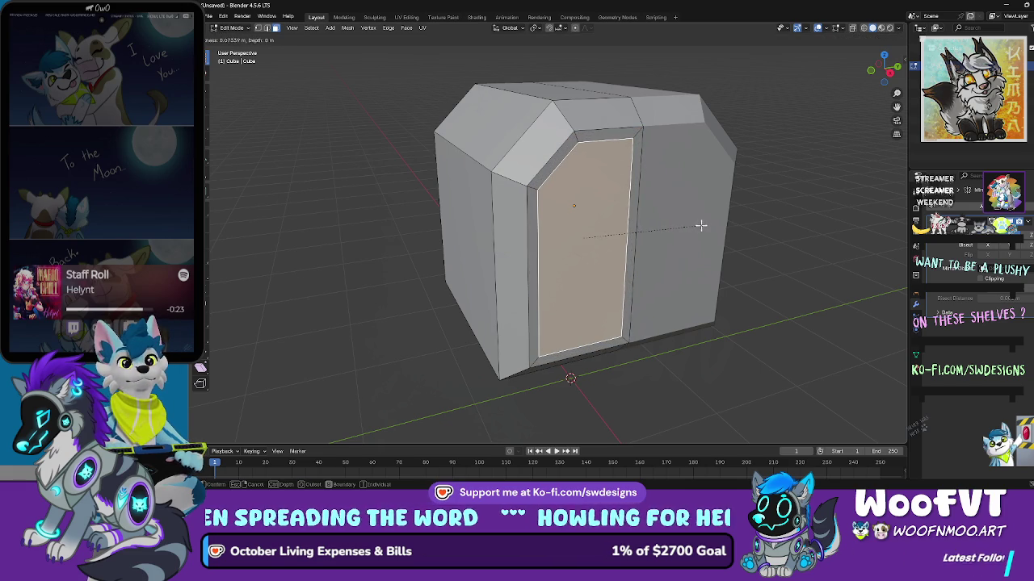
left_click(700, 227)
key("ctrl+z")
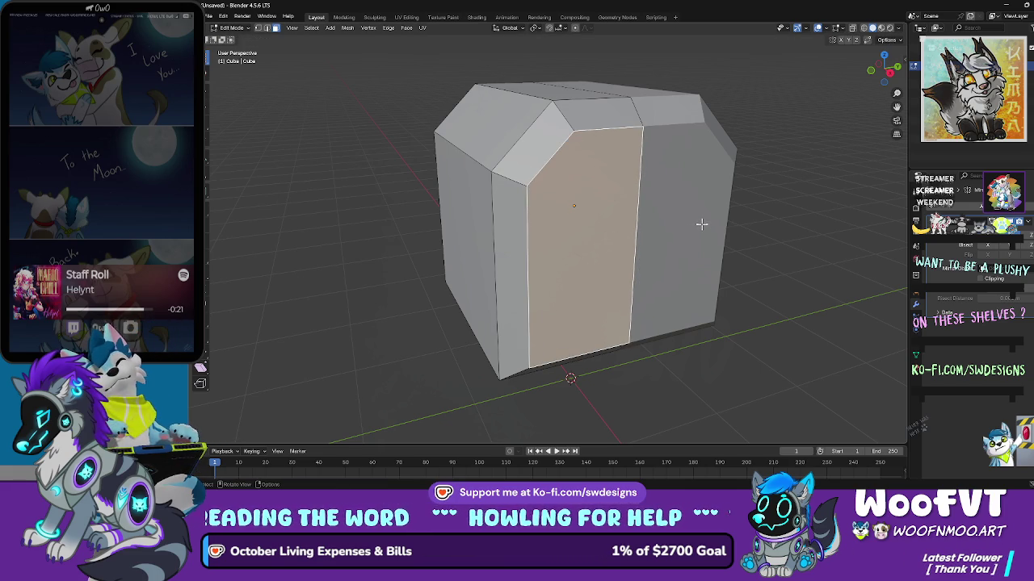
key("s")
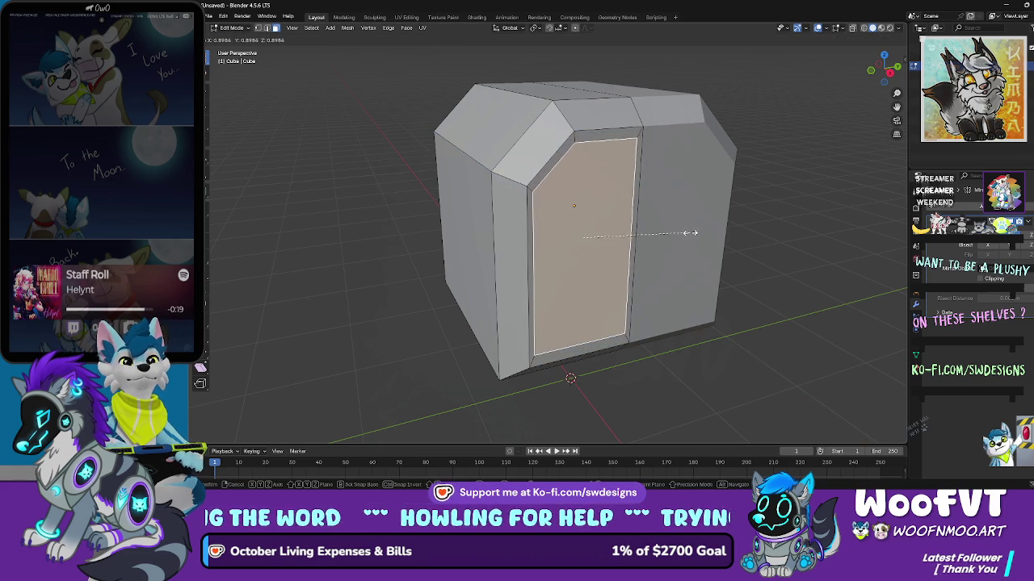
right_click(693, 229)
key("ctrl+z")
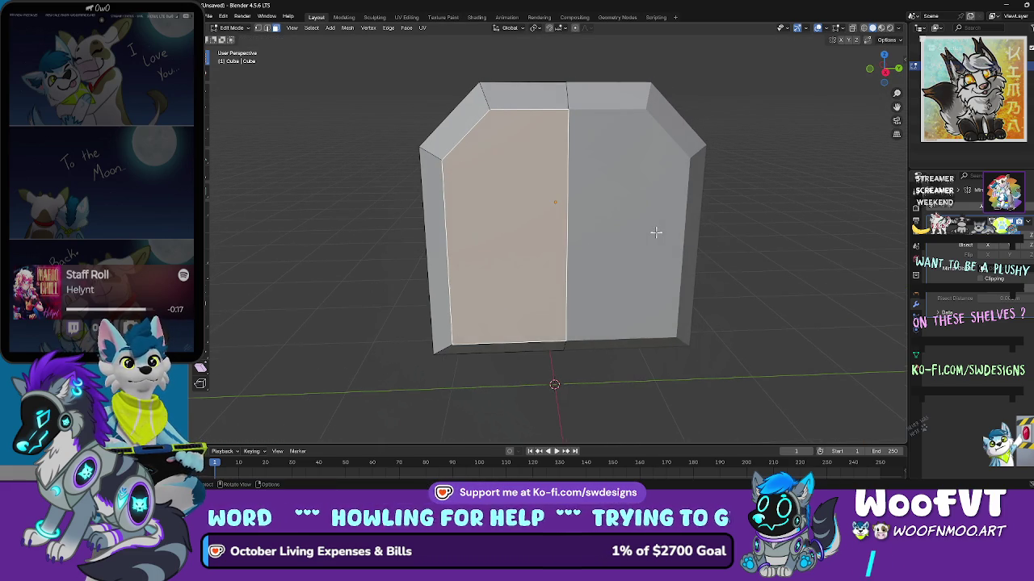
Step: Delete the selected end face to open one end of the block
mouse_move(628, 221)
left_mouse_down()
mouse_move(639, 224)
mouse_move(634, 233)
left_mouse_up()
scroll(634, 233, "up", 2)
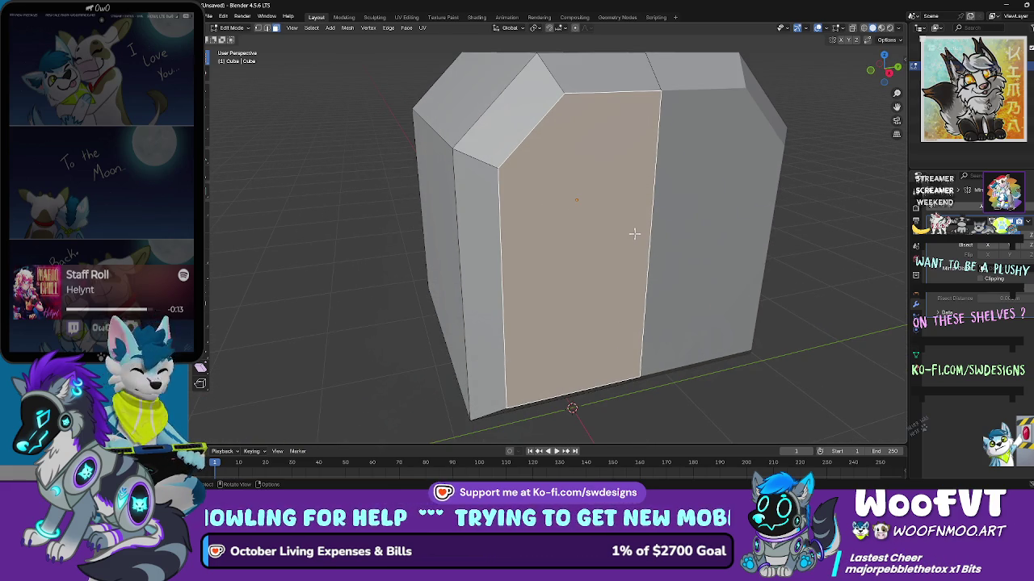
key("x")
left_click(642, 234)
Step: Look over the opened box, then undo the last two mesh changes
mouse_move(690, 237)
left_mouse_down()
mouse_move(619, 206)
mouse_move(584, 170)
mouse_move(595, 172)
mouse_move(575, 180)
left_mouse_up()
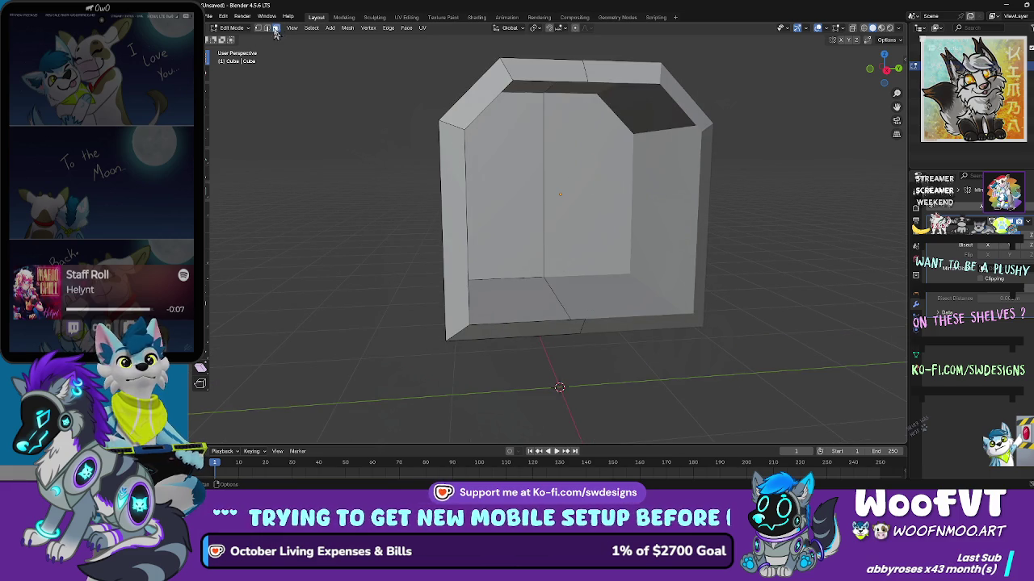
left_click(484, 174)
key("alt+a")
left_click_drag(622, 152, 743, 160)
mouse_move(526, 123)
left_mouse_down()
mouse_move(546, 129)
mouse_move(449, 68)
left_mouse_up()
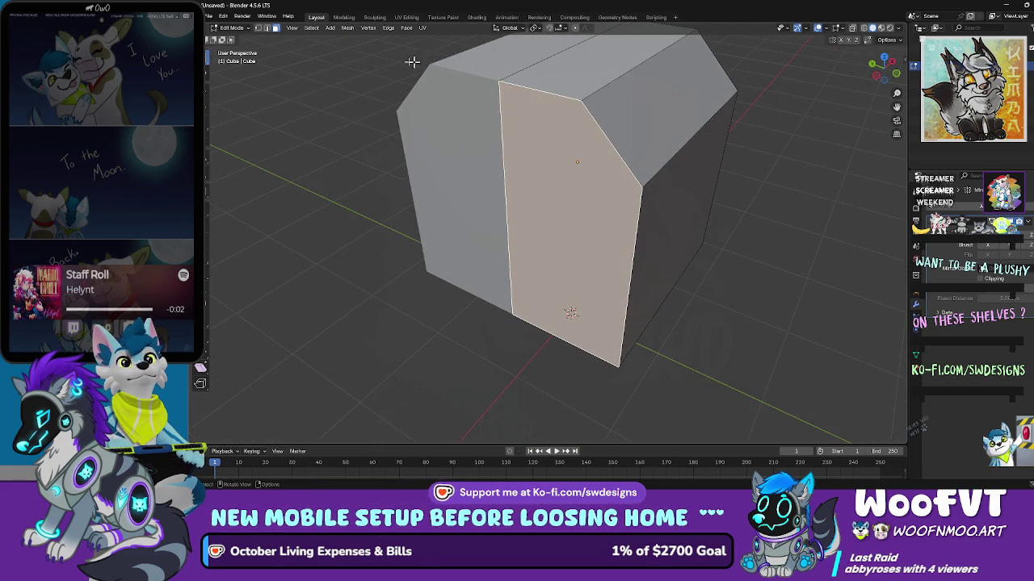
left_click(273, 31)
mouse_move(533, 89)
left_mouse_down()
mouse_move(554, 97)
mouse_move(526, 108)
mouse_move(600, 120)
left_mouse_up()
scroll(571, 123, "down", 3)
key("ctrl+z")
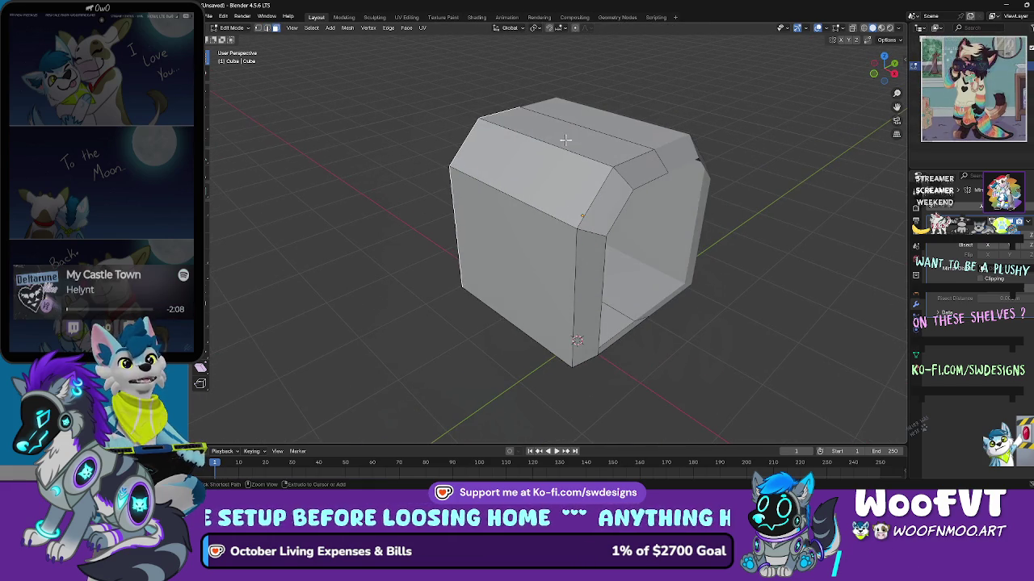
key("ctrl+z")
key("ctrl+z")
key("ctrl+z")
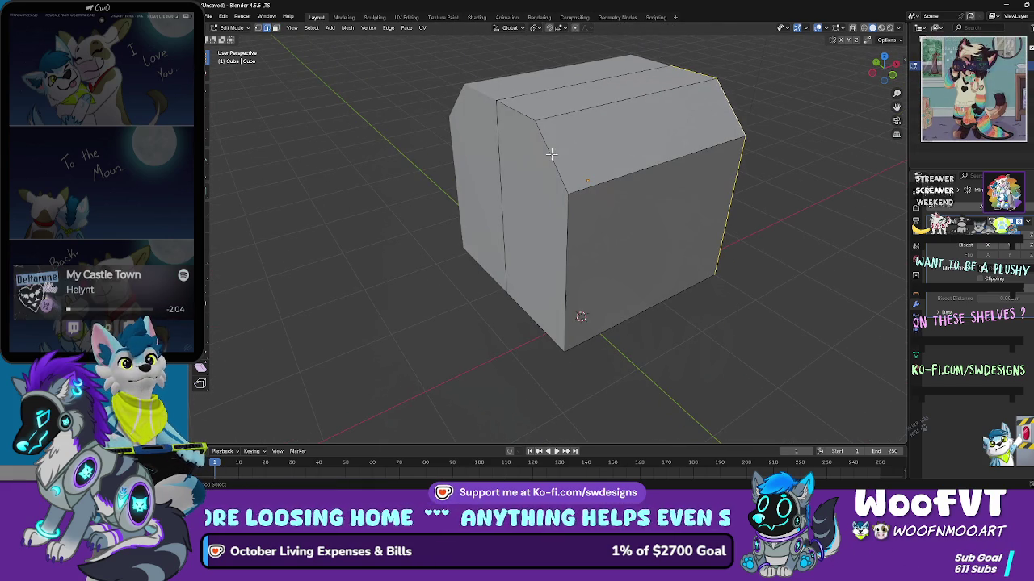
Step: Bevel the selected top edge loop and clear the selection
key("ctrl+b")
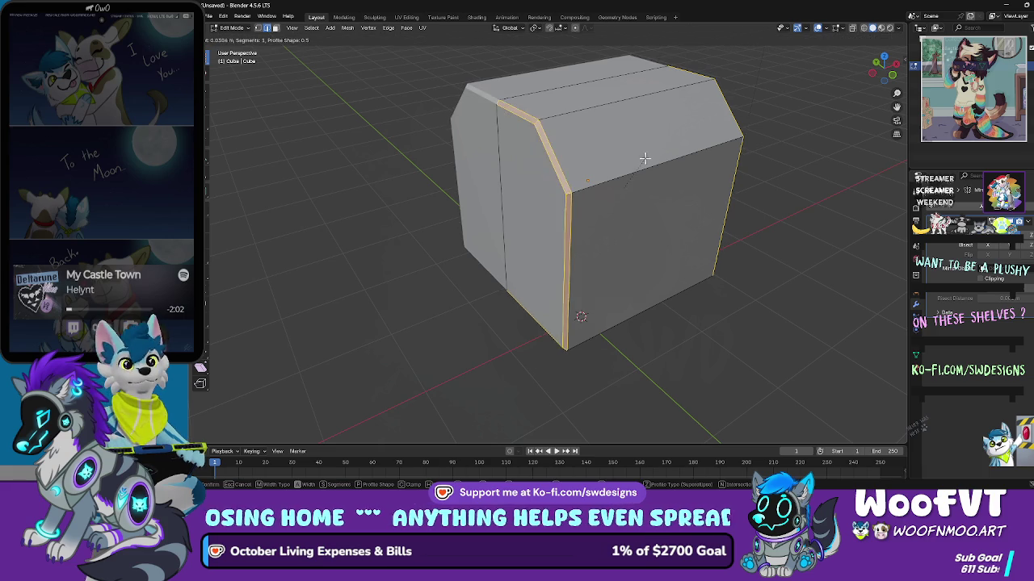
left_click(651, 156)
key("alt+a")
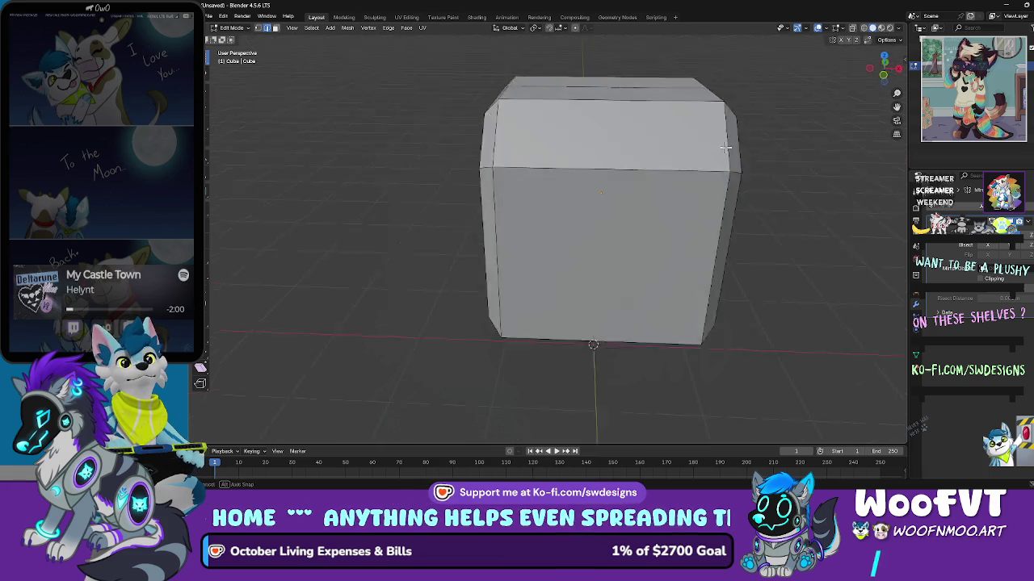
Step: Delete the box's front face in face select mode, leaving it open
left_click(275, 29)
left_click(658, 198)
key("alt+a")
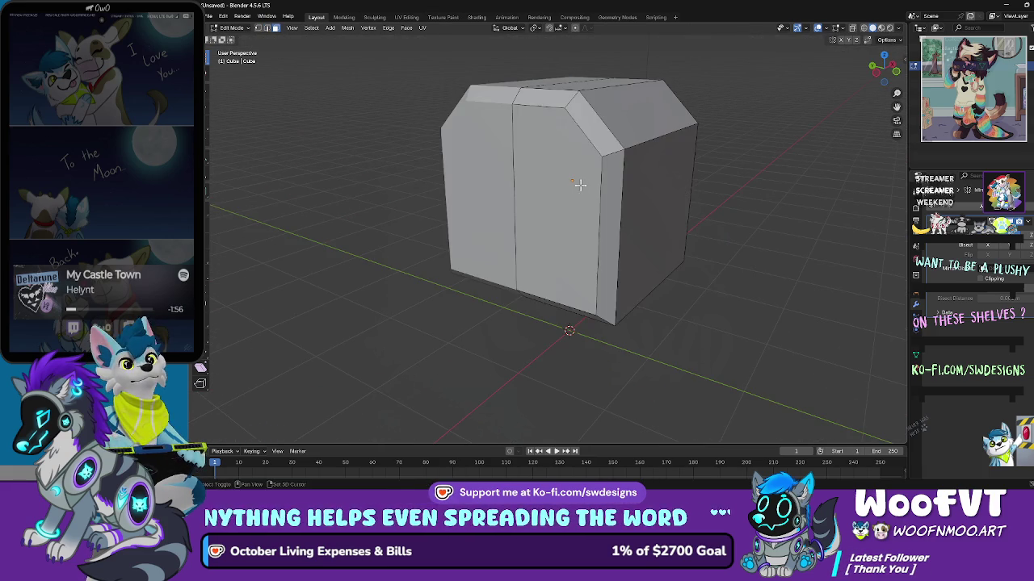
left_click(579, 185)
key("x")
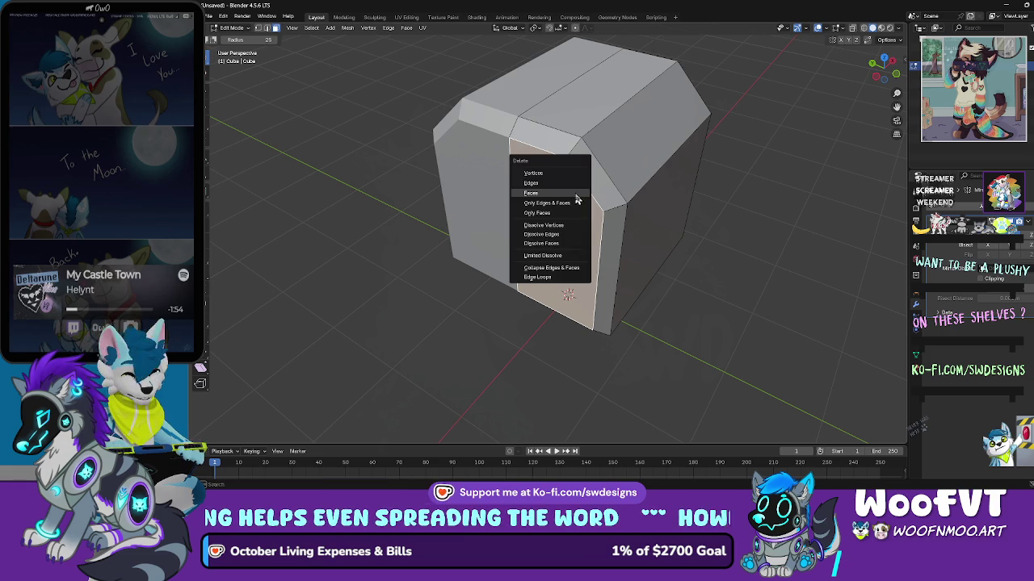
left_click(577, 198)
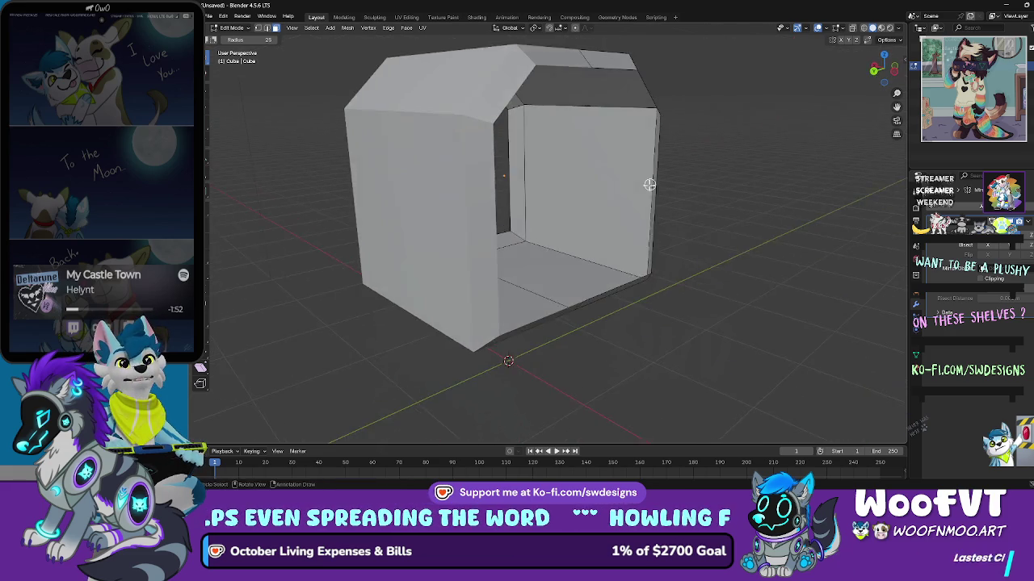
left_click_drag(561, 188, 523, 257)
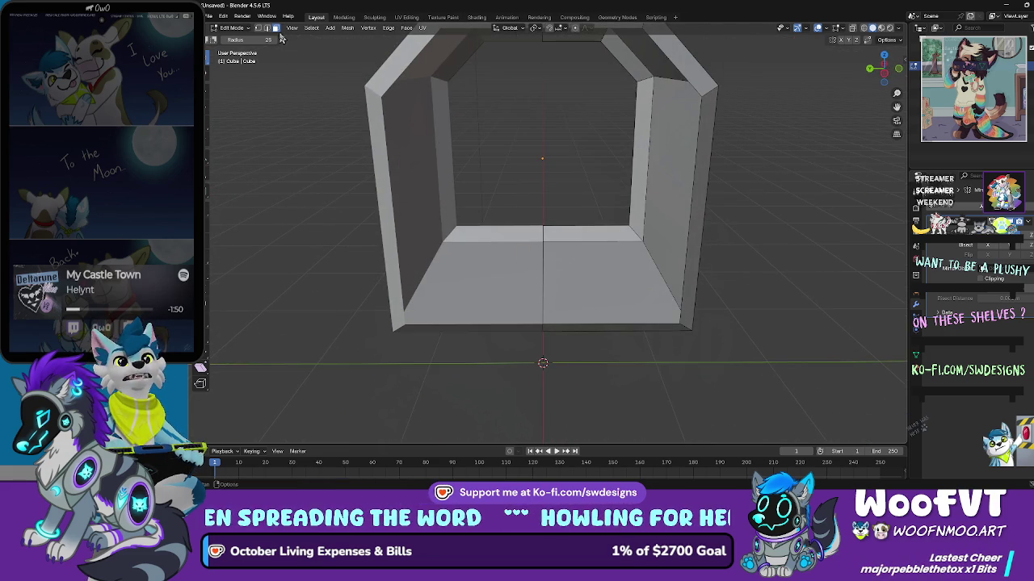
Step: Select the box's floor face and move it upward
scroll(445, 298, "up", 5)
scroll(485, 247, "down", 4)
left_click_drag(485, 247, 452, 205)
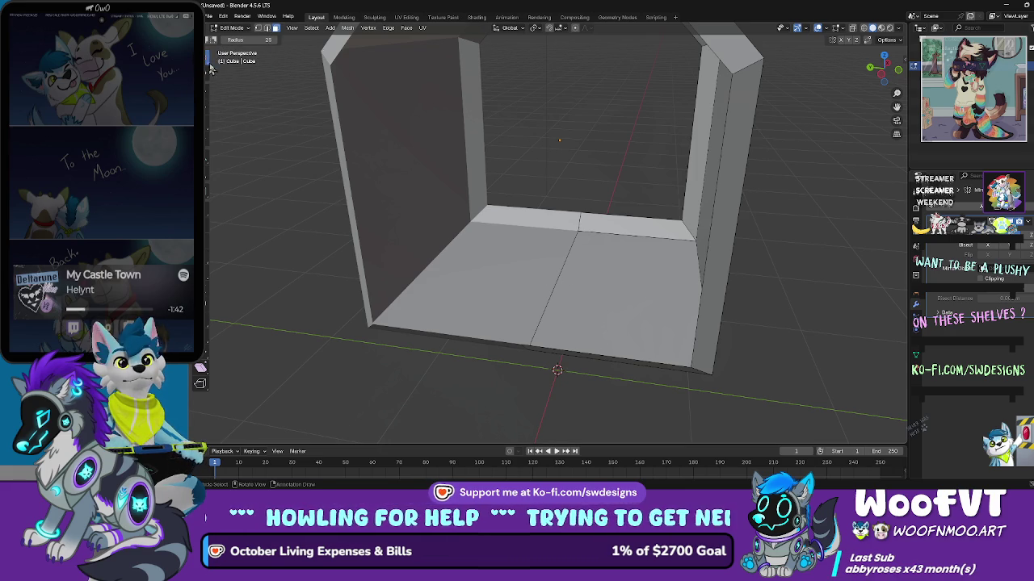
left_click_drag(208, 65, 233, 76)
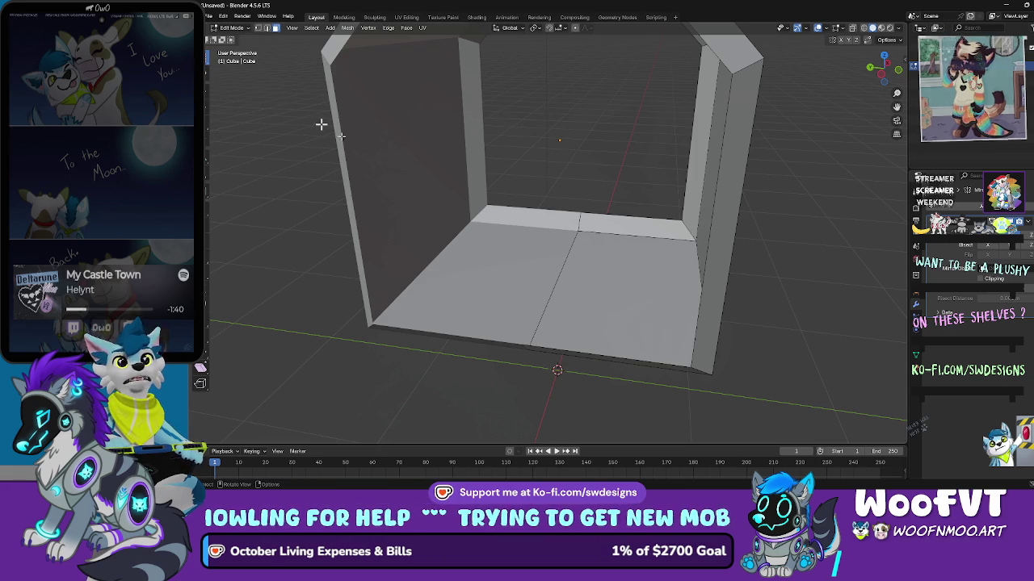
left_click(586, 267)
scroll(439, 219, "up", 5)
left_click_drag(439, 219, 435, 235)
key("g")
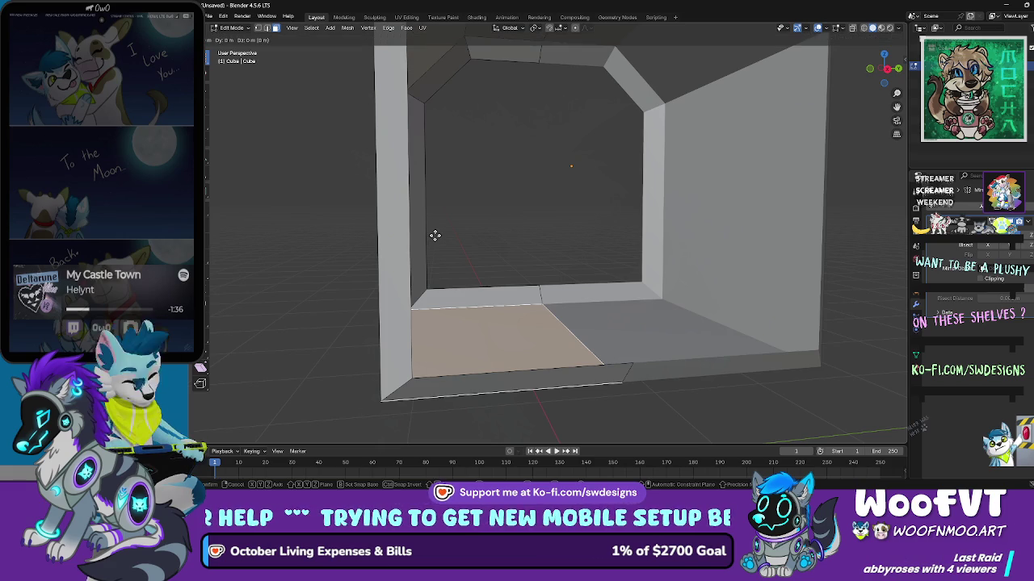
left_click(437, 216)
Step: Extrude the floor face upward into a thick slab inside the walls
mouse_move(461, 227)
left_mouse_down()
mouse_move(519, 256)
mouse_move(517, 269)
left_mouse_up()
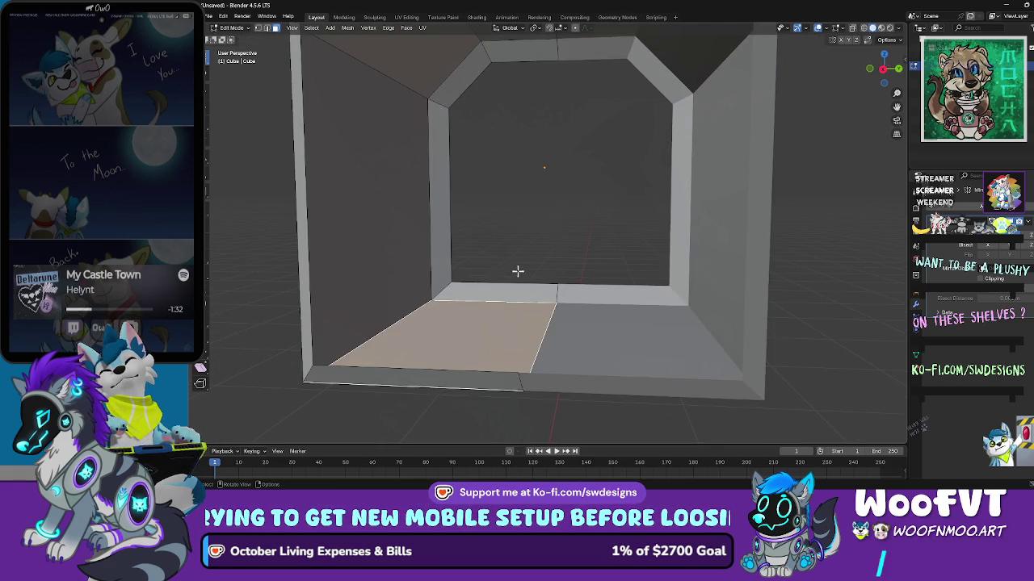
key("e")
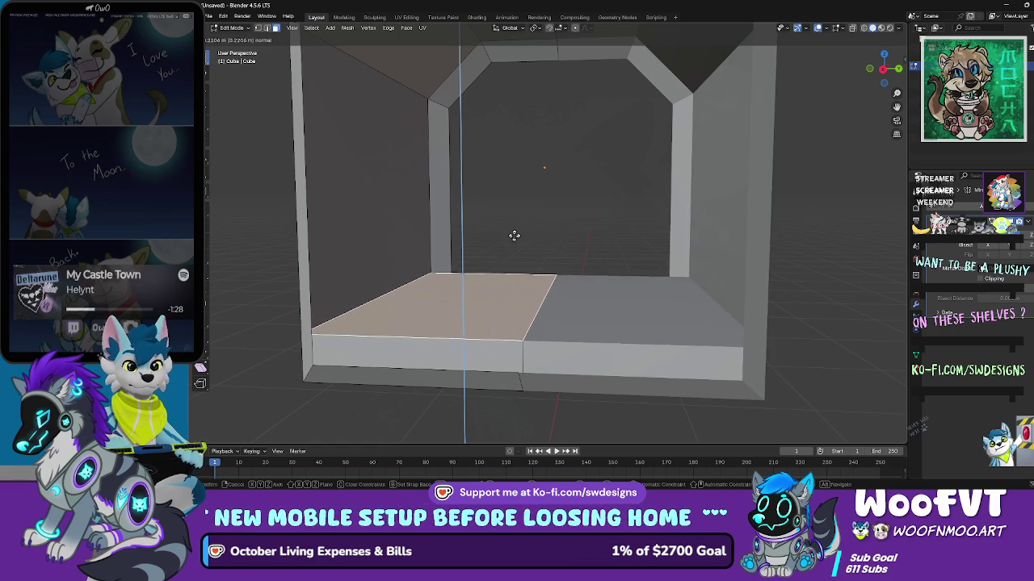
left_click(515, 239)
mouse_move(537, 247)
left_mouse_down()
mouse_move(532, 274)
mouse_move(485, 285)
mouse_move(579, 282)
mouse_move(625, 320)
mouse_move(499, 317)
left_mouse_up()
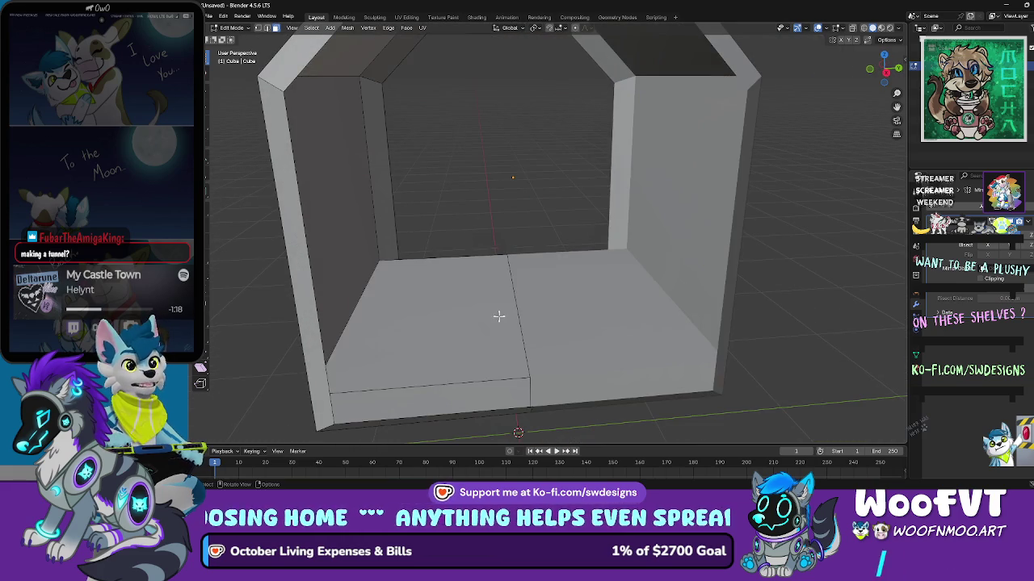
Step: Select the edge between the floor halves and try moving it, then cancel the move
left_click(499, 317)
scroll(499, 317, "up", 3)
left_click(267, 30)
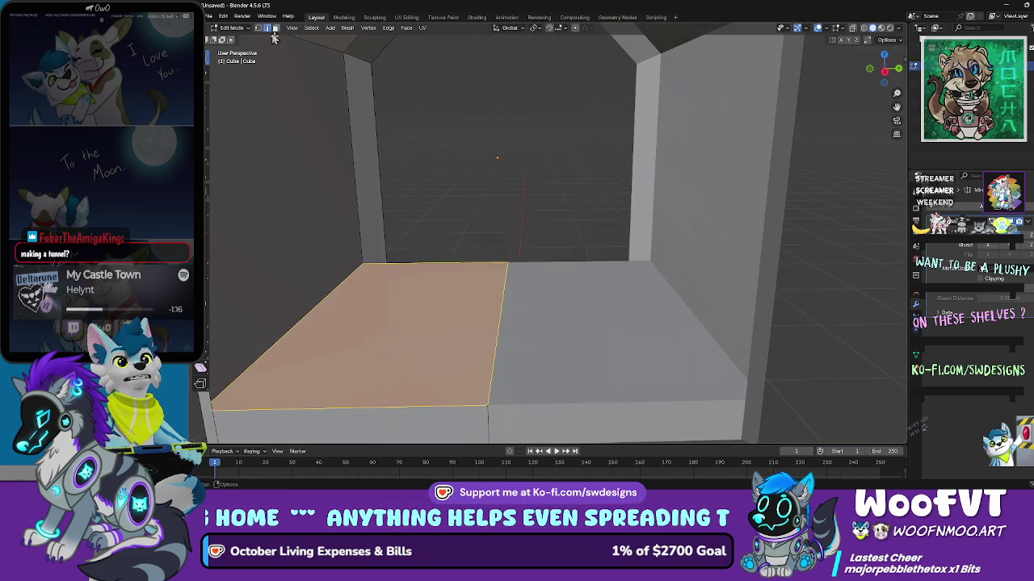
left_click(500, 302)
left_click_drag(501, 307, 498, 314)
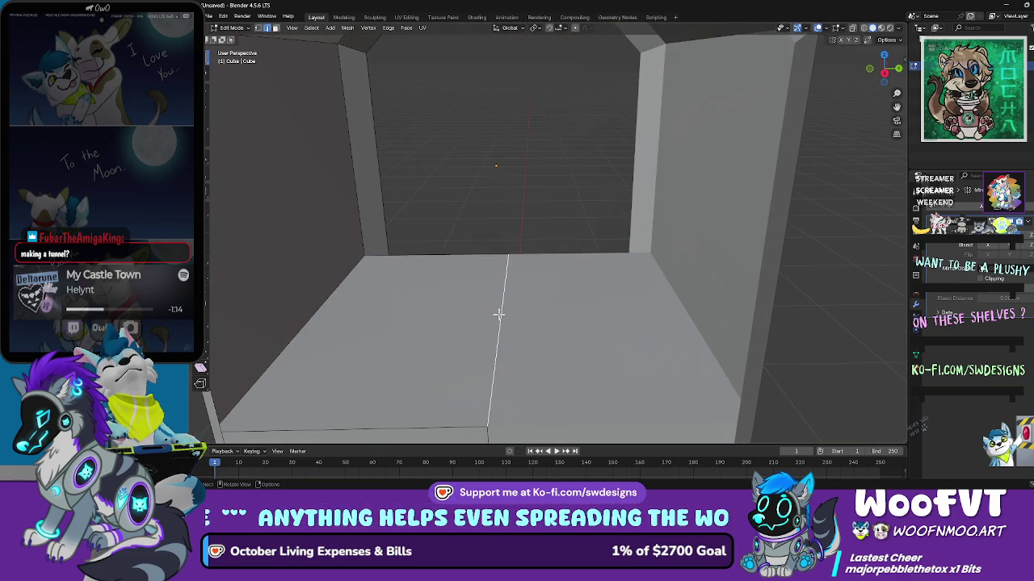
key("g")
key("Escape")
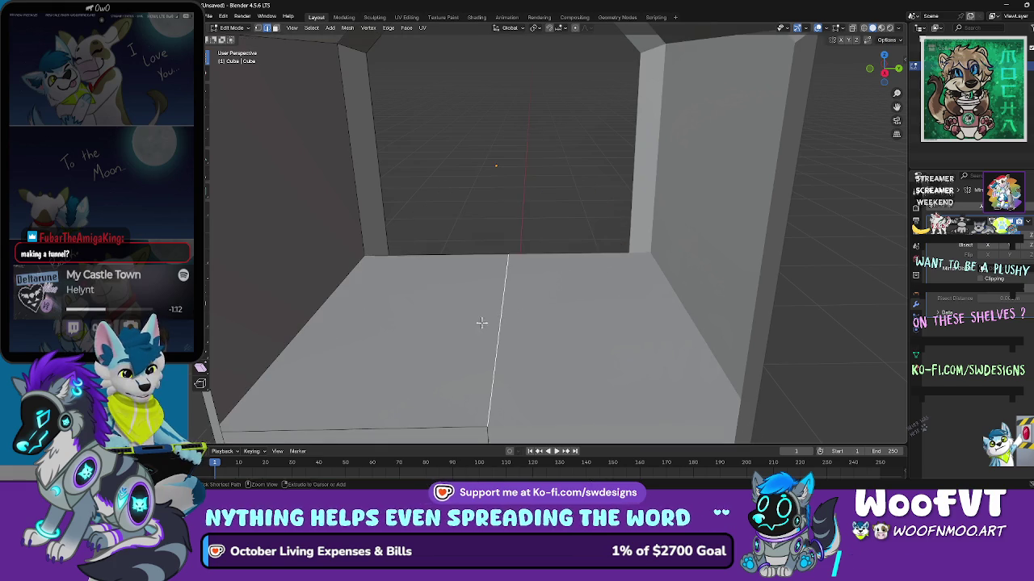
Step: Select the left top floor face, undo the floor change, and circle-select the left wall and floor
scroll(504, 311, "down", 3)
scroll(501, 330, "up", 3)
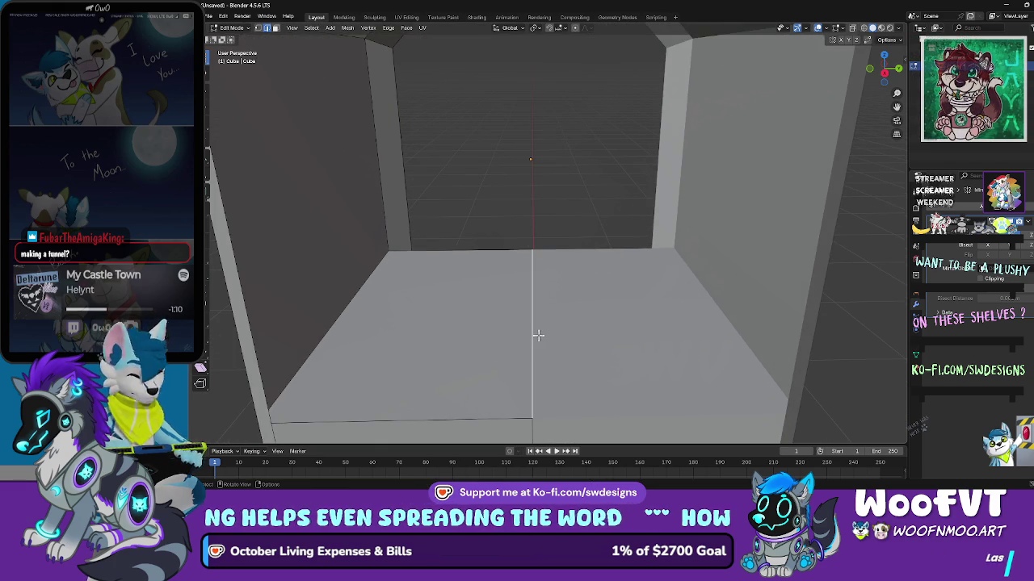
scroll(525, 319, "down", 2)
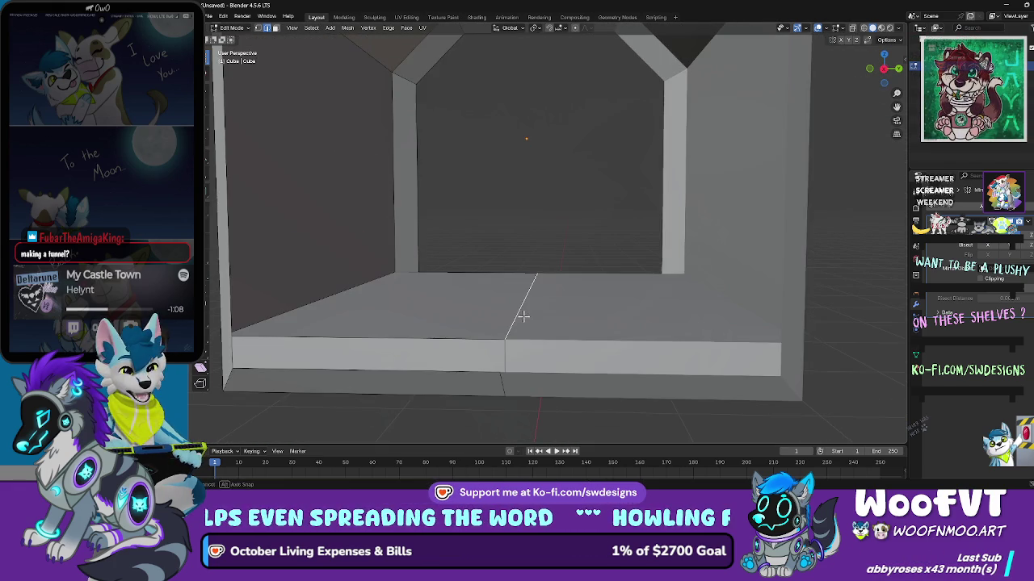
scroll(499, 344, "down", 2)
scroll(489, 339, "up", 2)
left_click(485, 337, "ctrl")
key("ctrl+z")
key("ctrl+z")
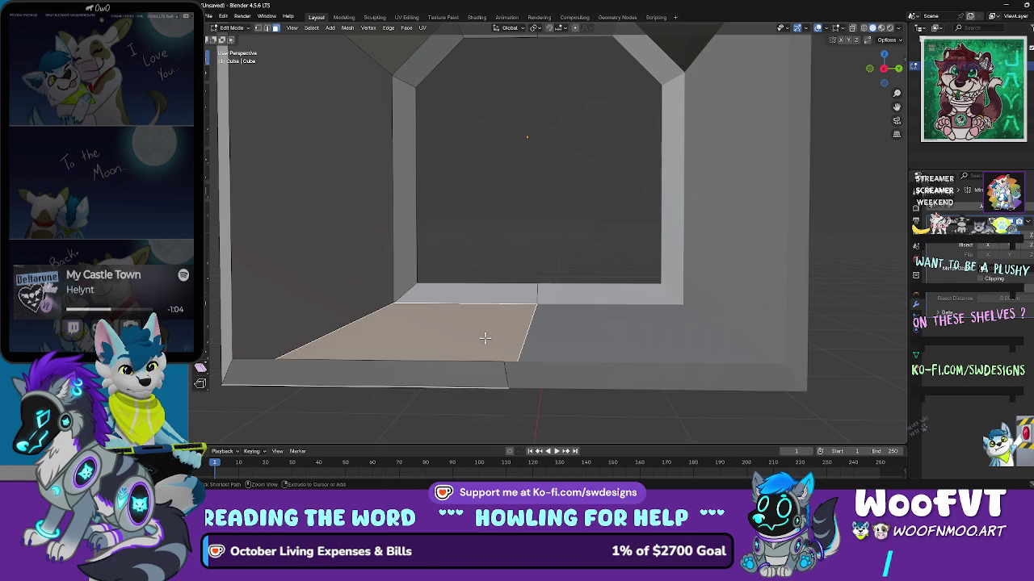
scroll(485, 337, "up", 1)
key("c")
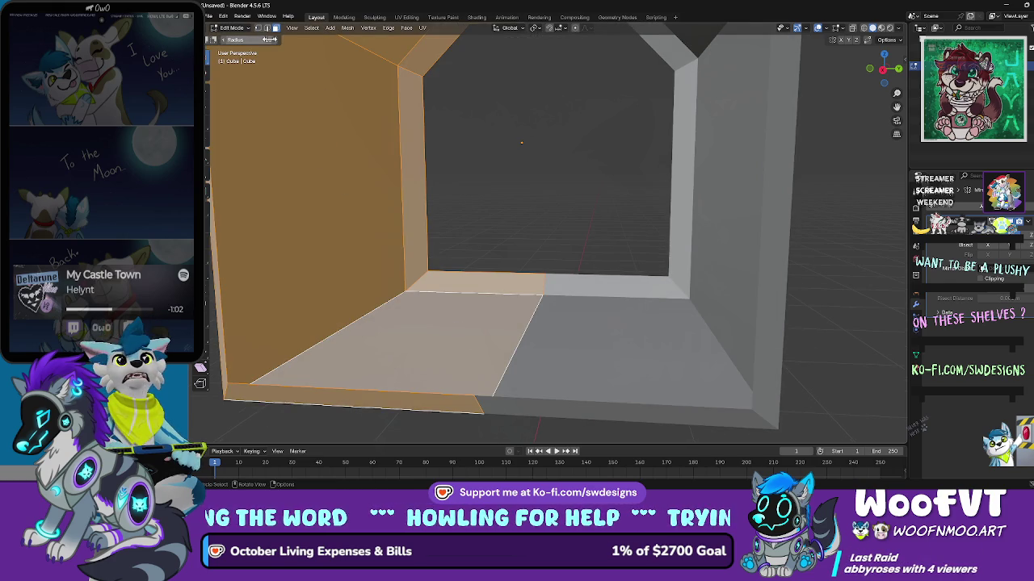
Step: Move only the middle floor edge straight up along Z
left_click(268, 29)
left_click(519, 336)
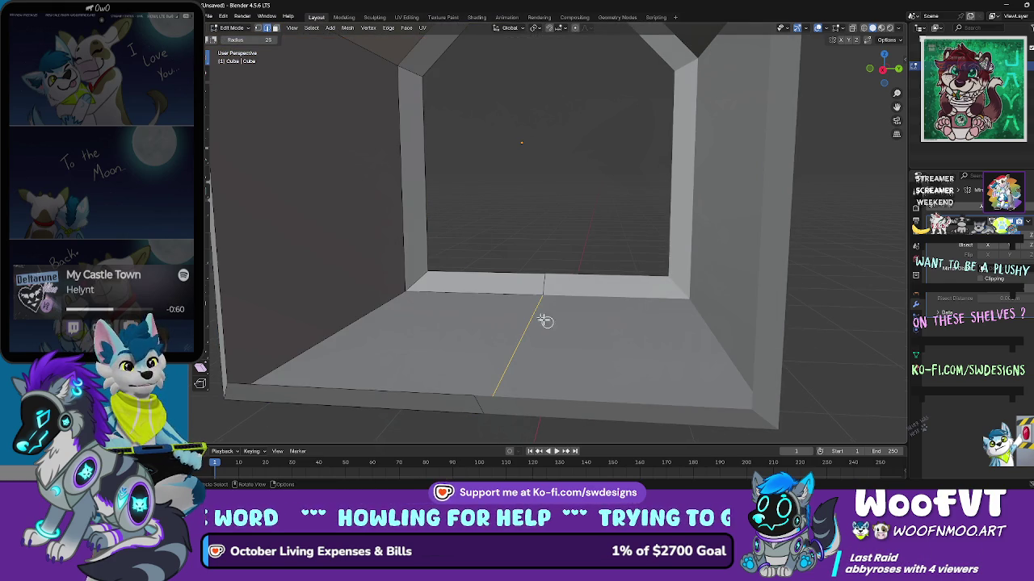
key("g")
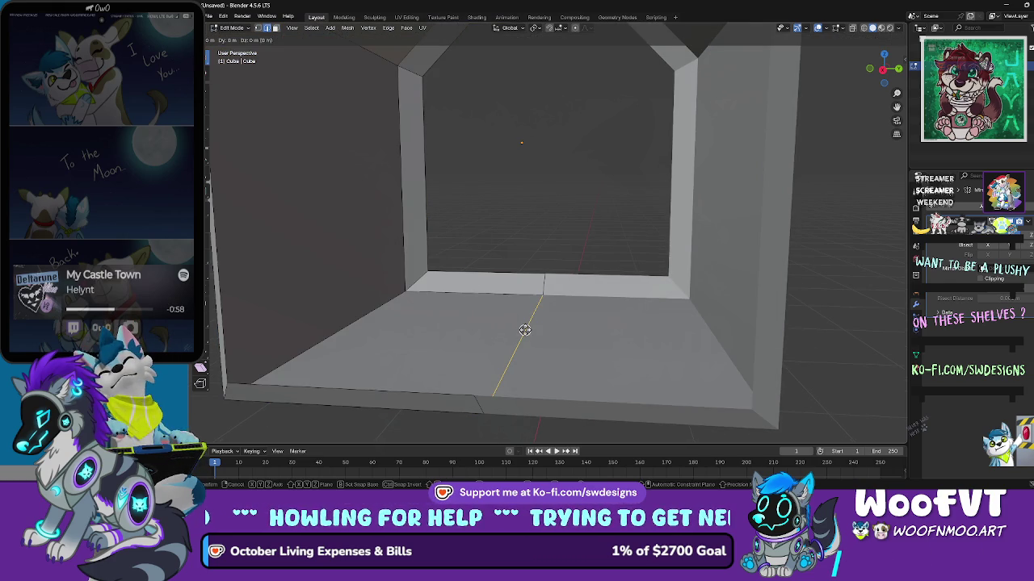
key("z")
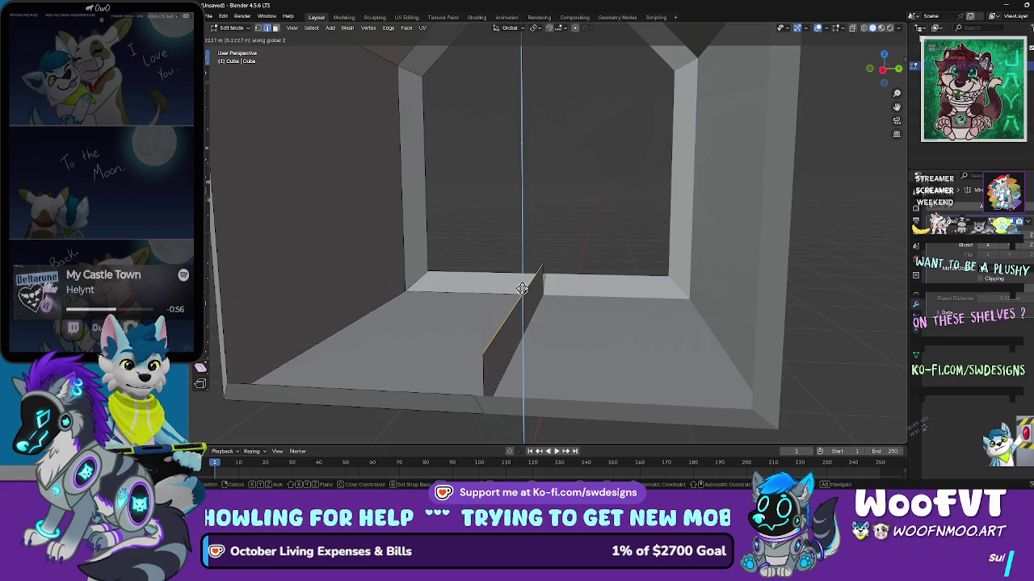
left_click(522, 289)
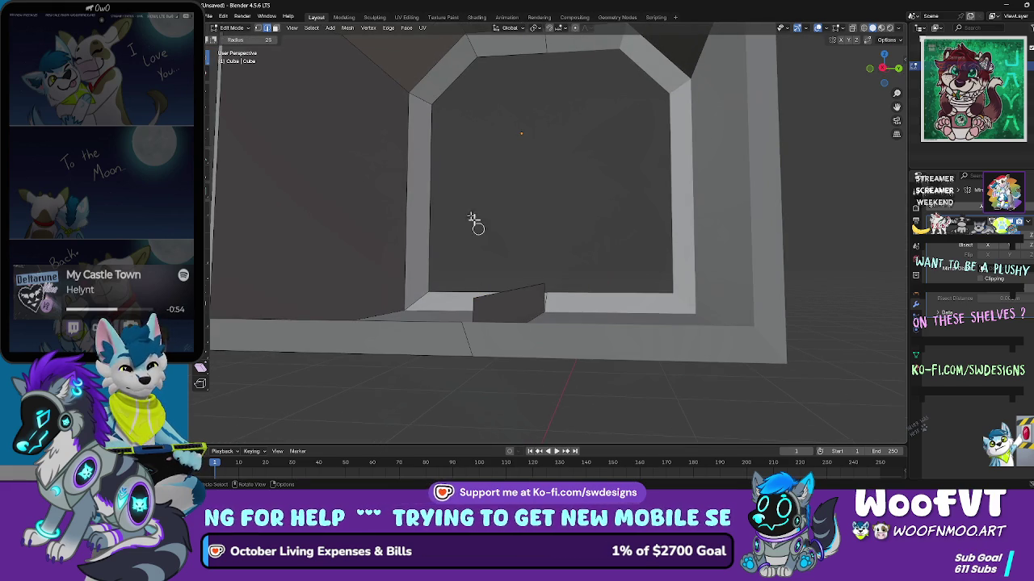
Step: Delete the front-left floor face
left_click_drag(525, 235, 363, 113)
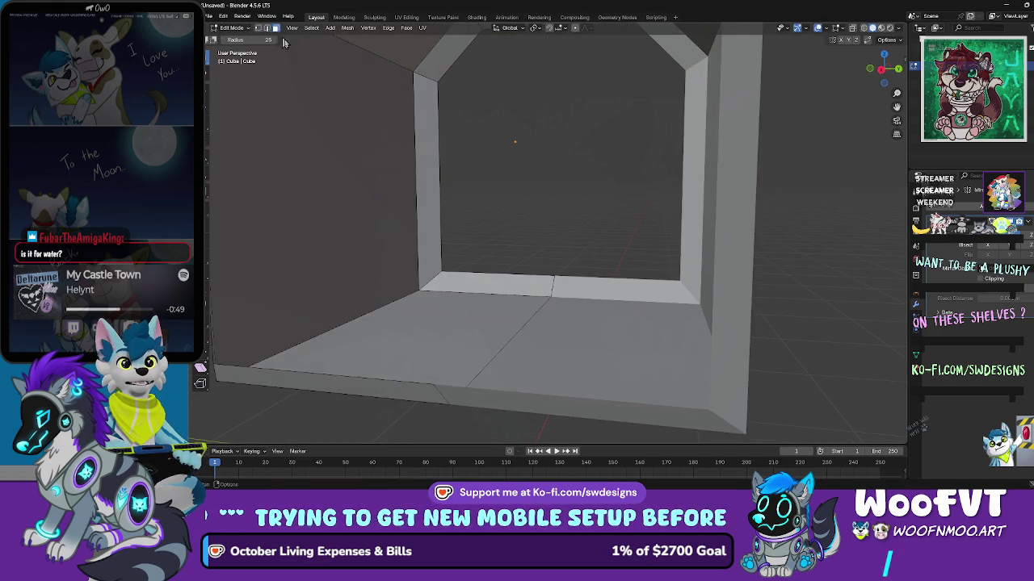
scroll(369, 153, "down", 5)
left_click(398, 304)
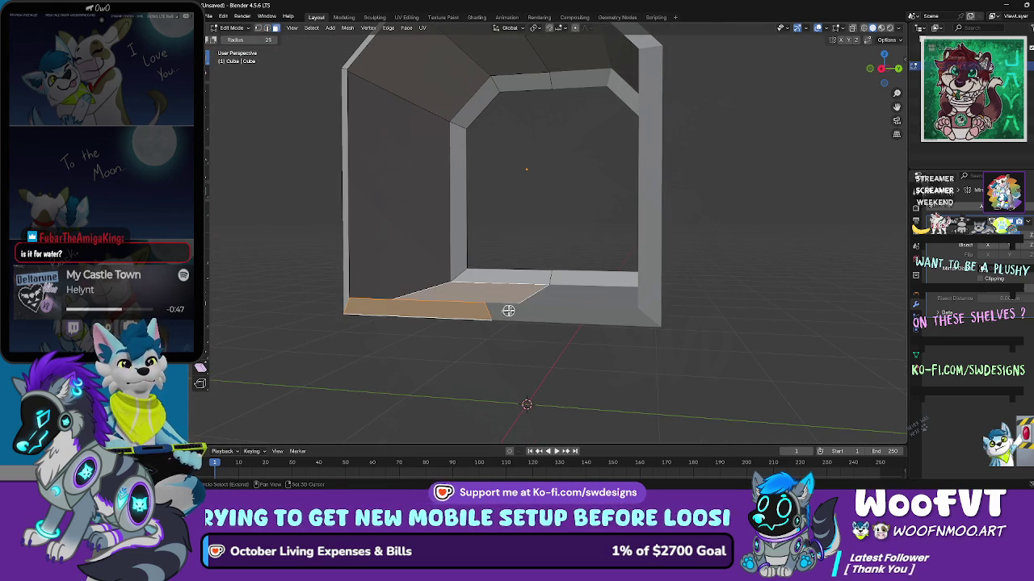
left_click(534, 323)
left_click(478, 310)
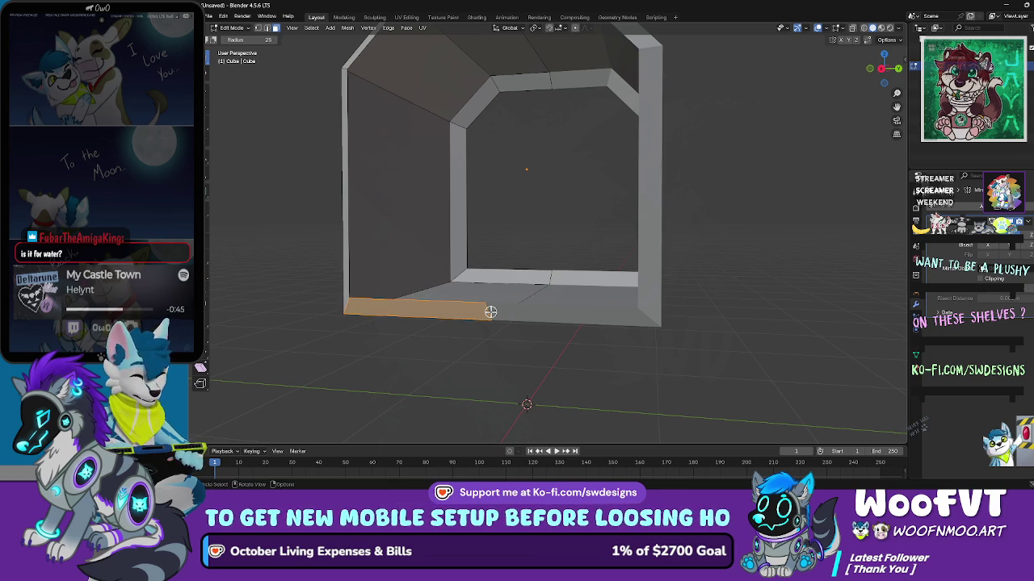
key("x")
left_click(470, 316)
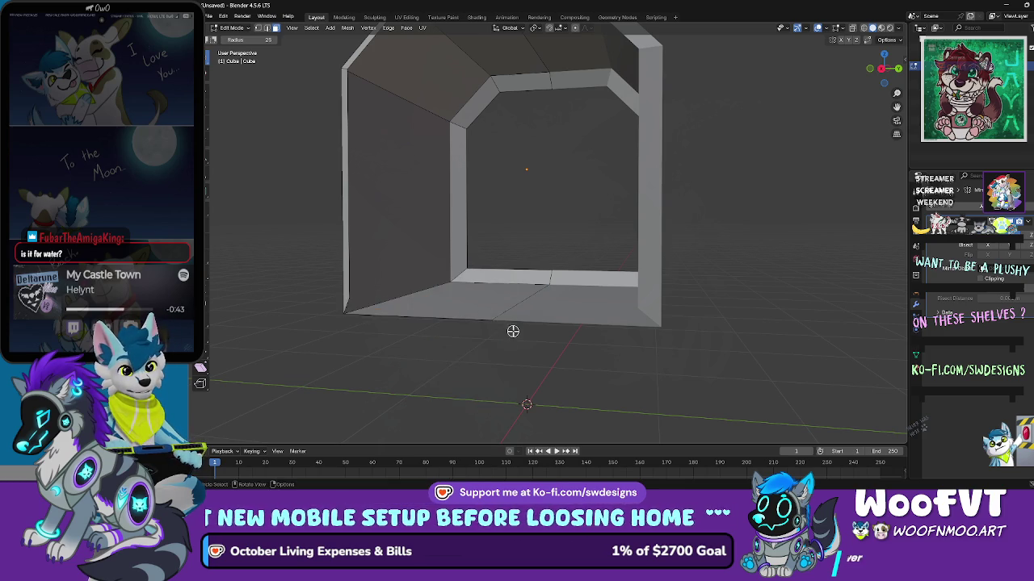
Step: Pull the bottom front edge outward into a flap past the tunnel opening
scroll(498, 342, "up", 6)
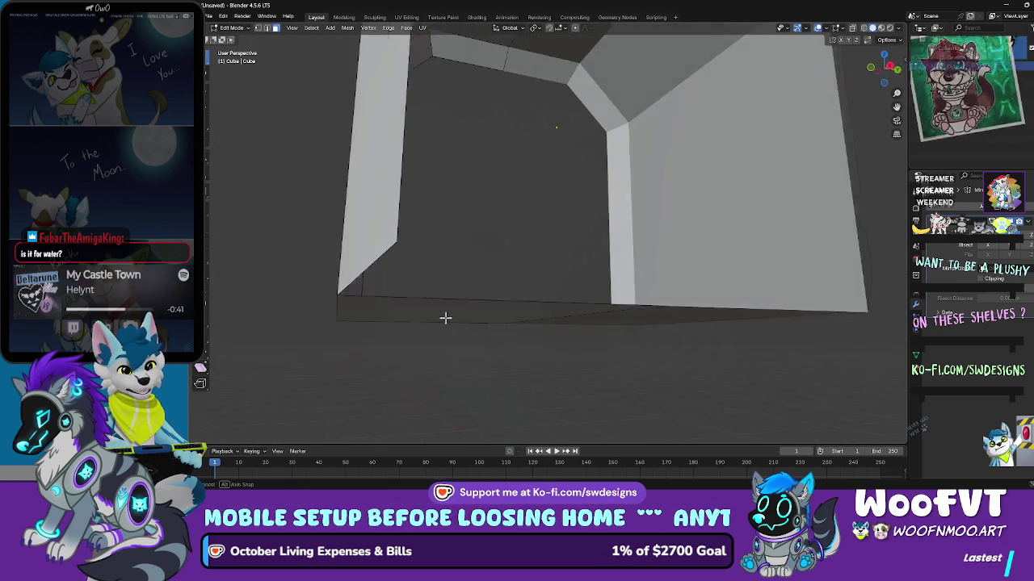
scroll(453, 317, "down", 2)
scroll(549, 224, "down", 3)
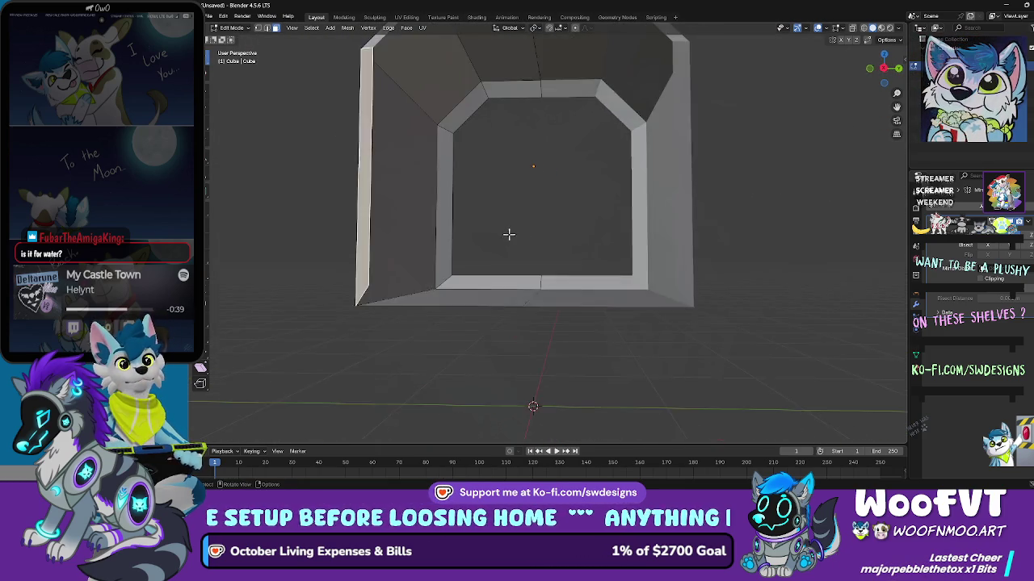
scroll(508, 232, "up", 4)
scroll(526, 235, "down", 3)
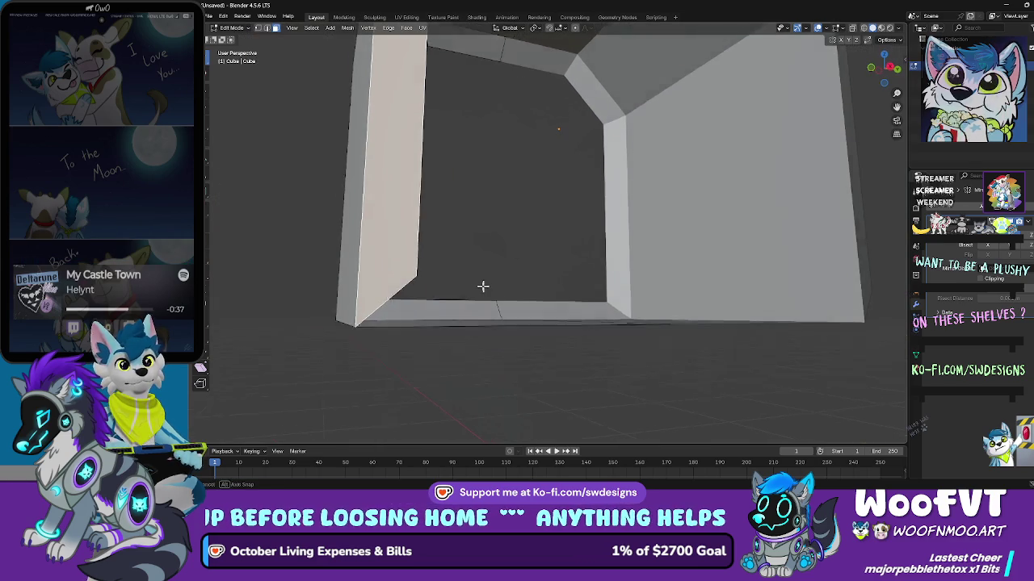
left_click_drag(483, 287, 331, 177)
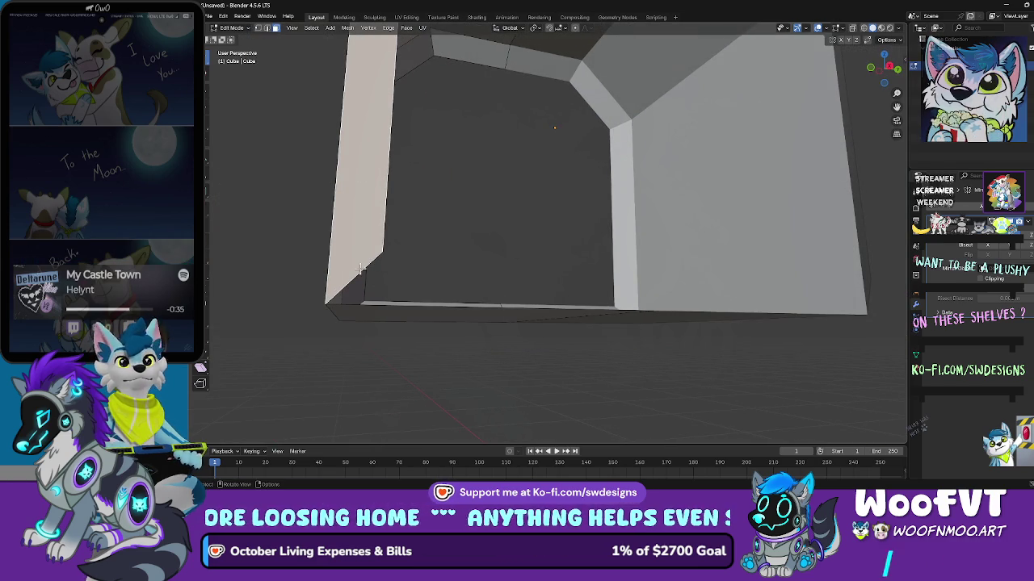
left_click(267, 28)
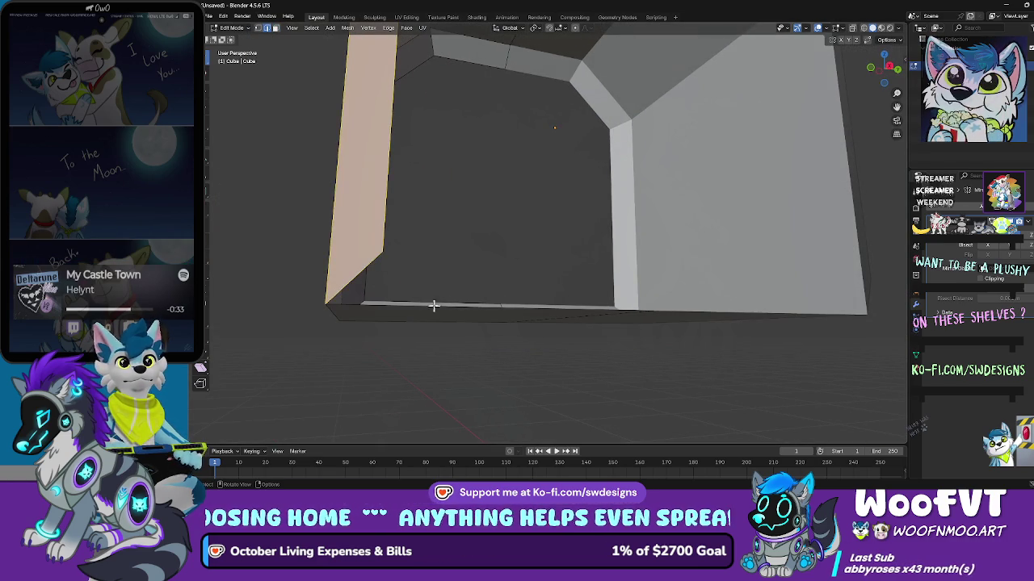
left_click_drag(422, 282, 415, 316)
key("g")
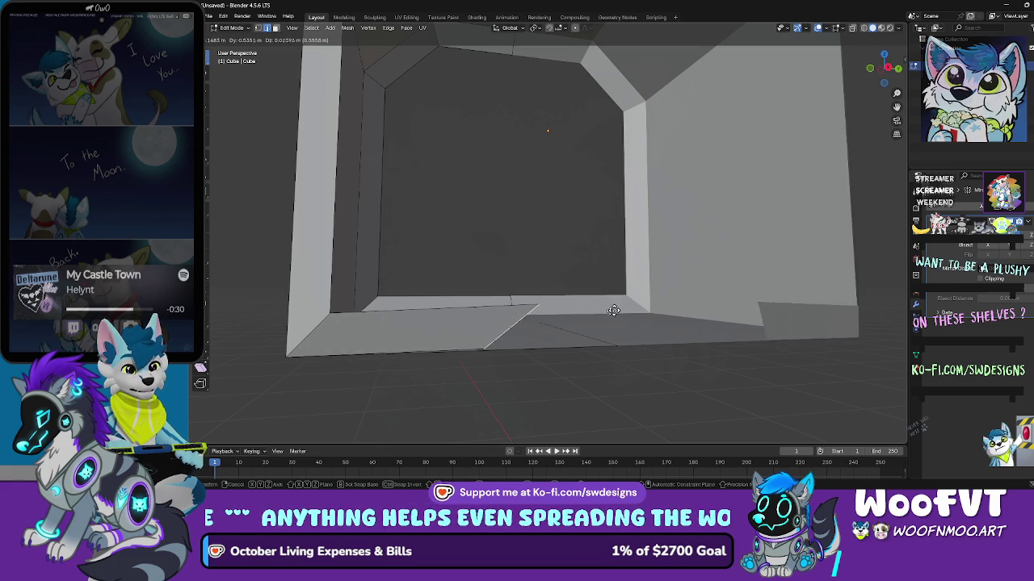
left_click(595, 314)
scroll(466, 346, "up", 8)
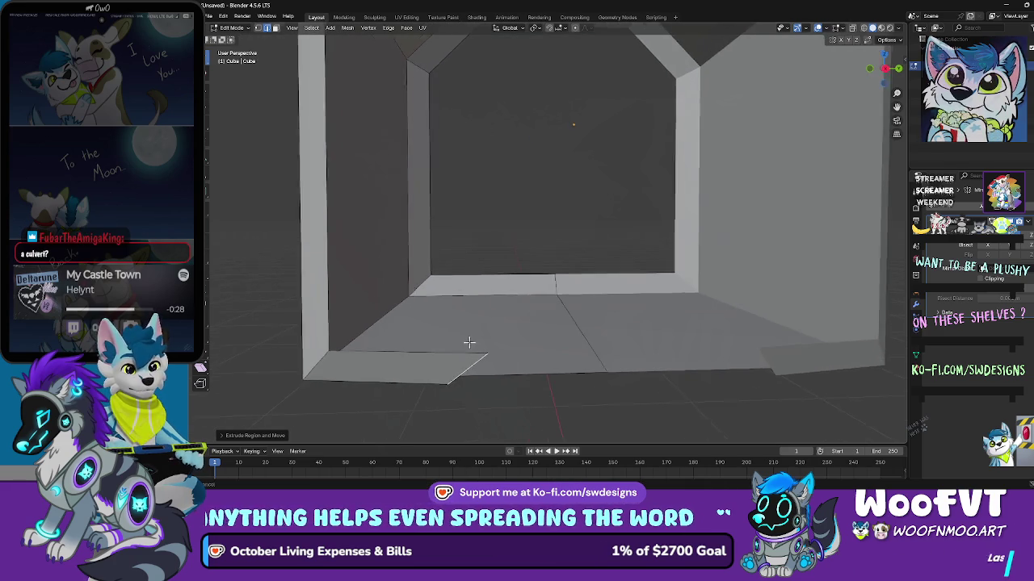
scroll(398, 334, "up", 6)
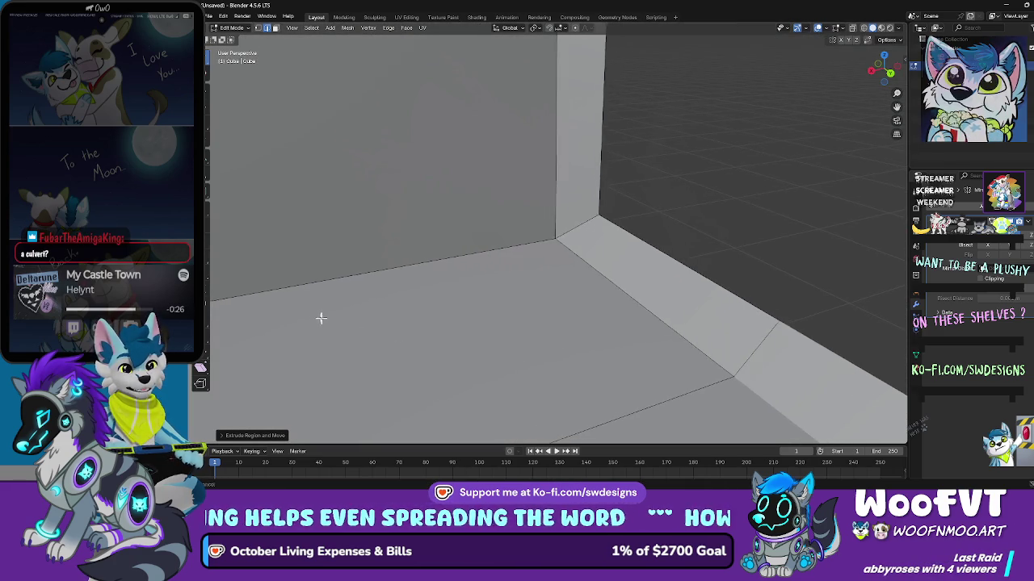
mouse_move(420, 338)
left_mouse_down()
mouse_move(383, 272)
mouse_move(619, 244)
mouse_move(463, 299)
mouse_move(499, 220)
left_mouse_up()
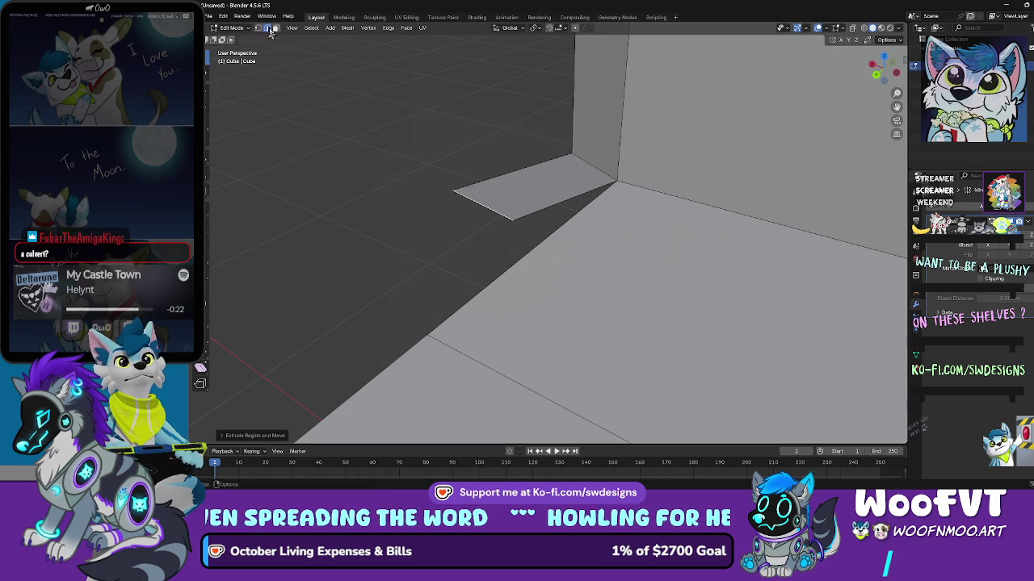
Step: Set the snap target to Edge and turn snapping on
left_click(564, 28)
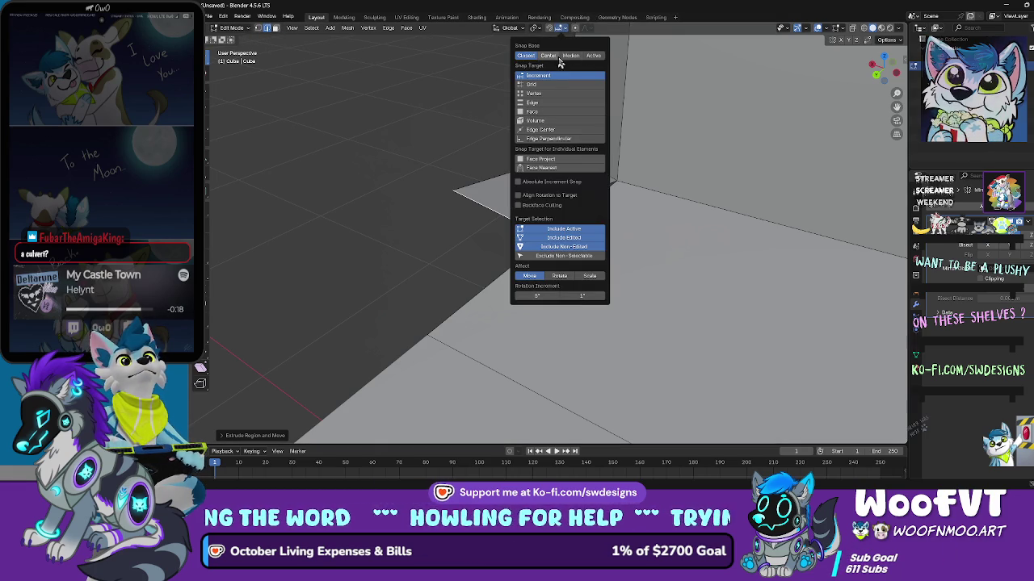
left_click(538, 103)
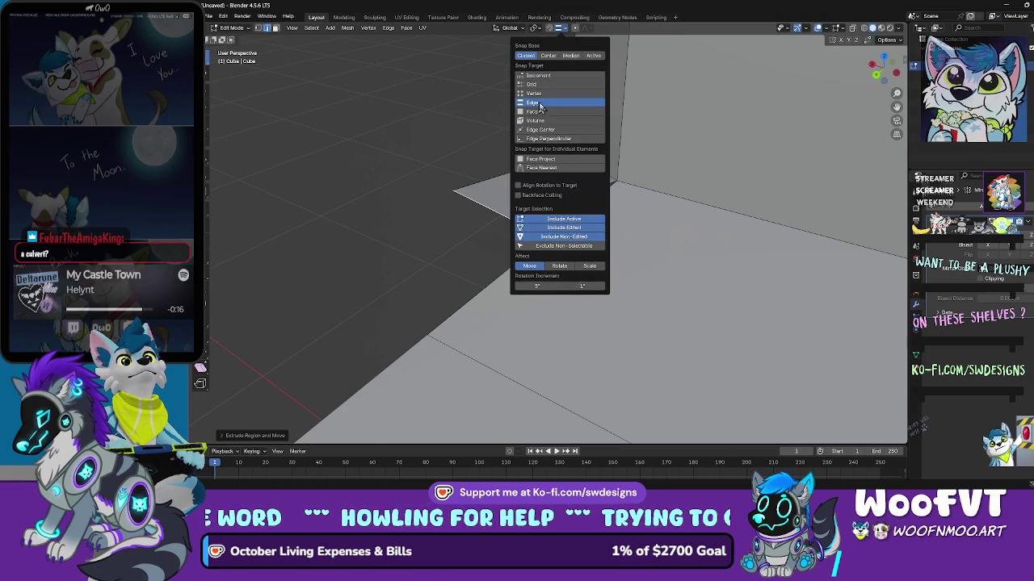
key("shift+Tab")
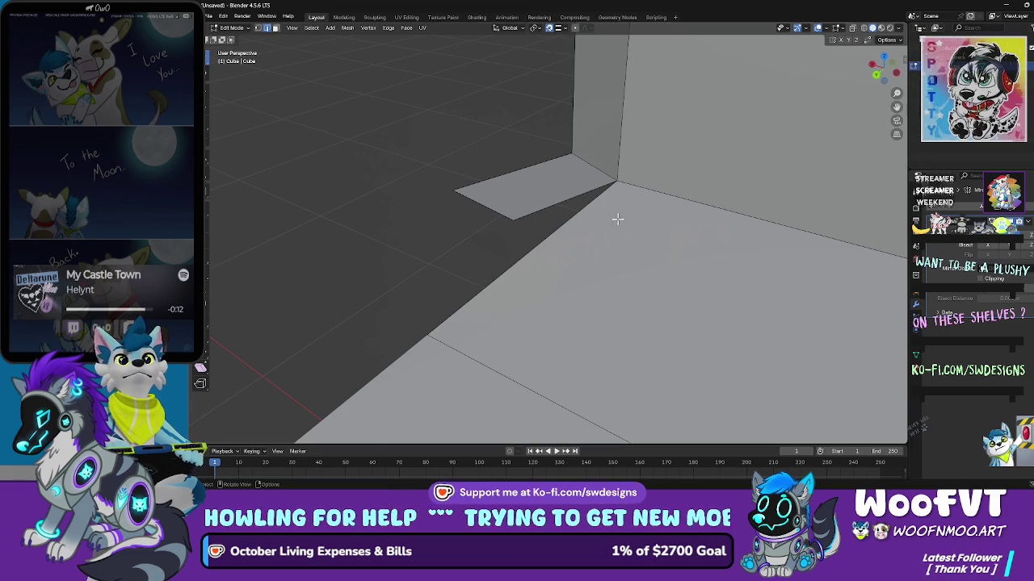
left_click_drag(564, 198, 592, 217)
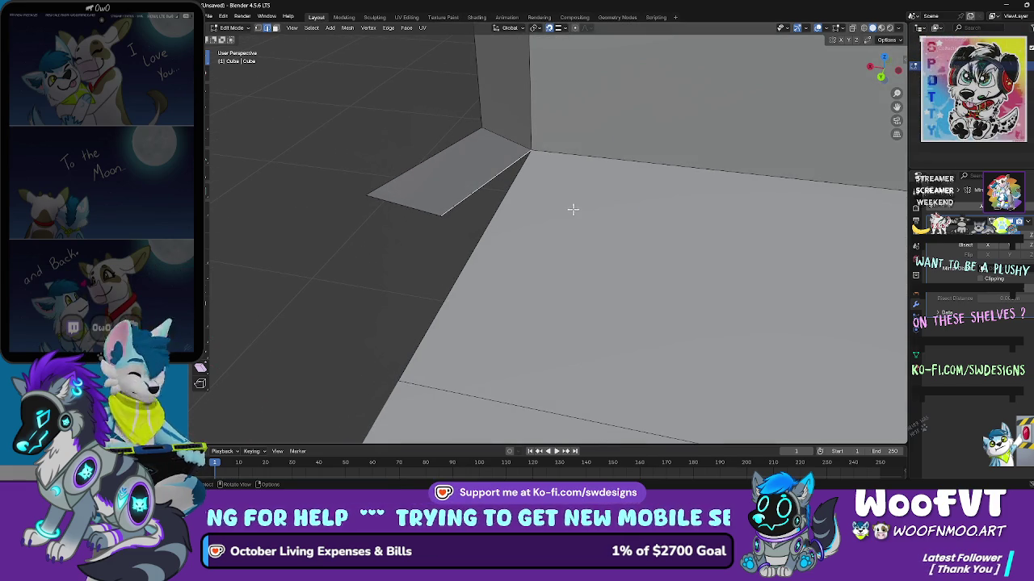
Step: Select the flap's outer edge and try moving it, then select the linked mesh
left_click(266, 27)
left_click(433, 192)
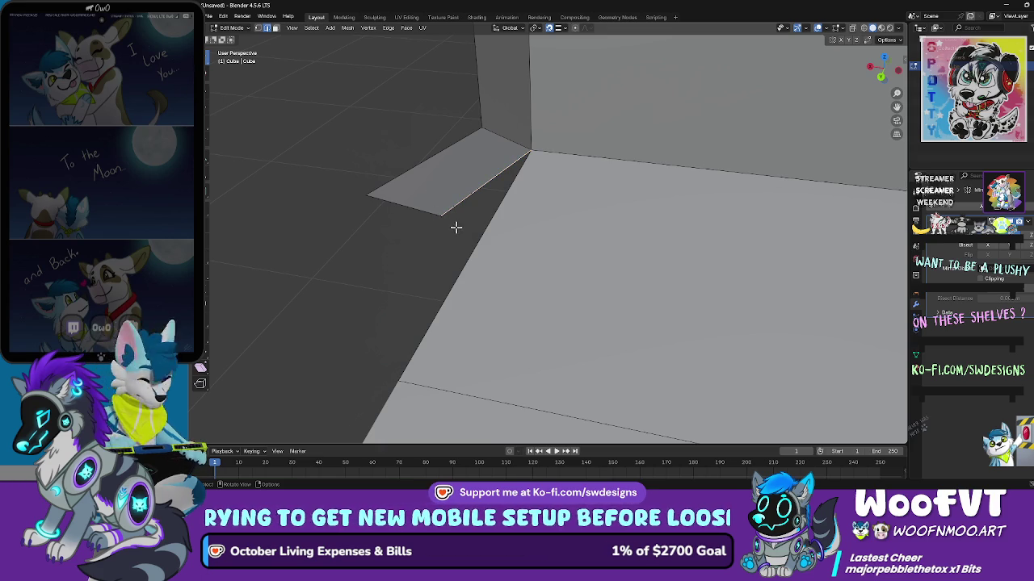
right_click(457, 225)
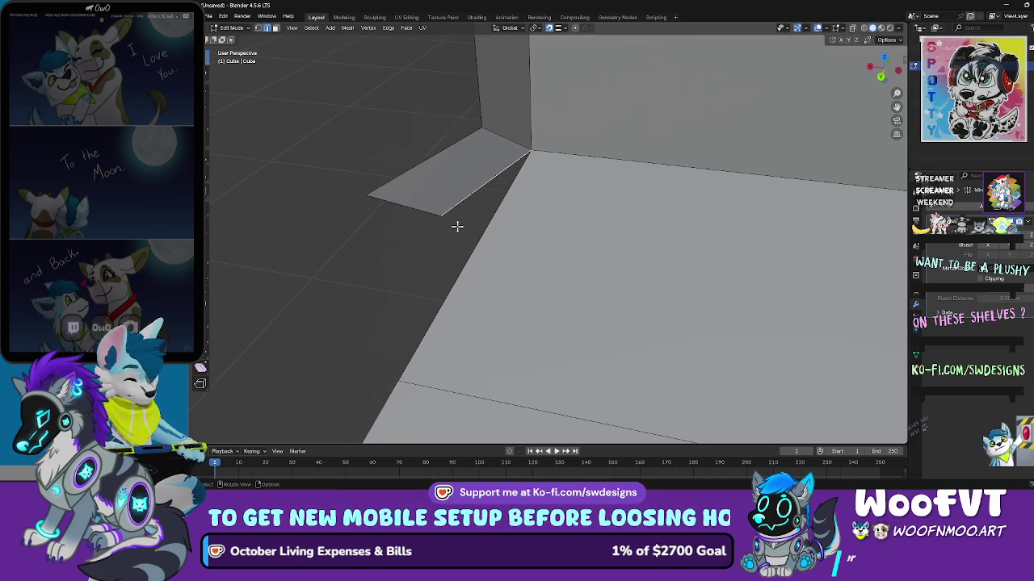
key("g")
right_click(482, 239)
mouse_move(485, 229)
left_mouse_down()
mouse_move(530, 214)
mouse_move(517, 227)
left_mouse_up()
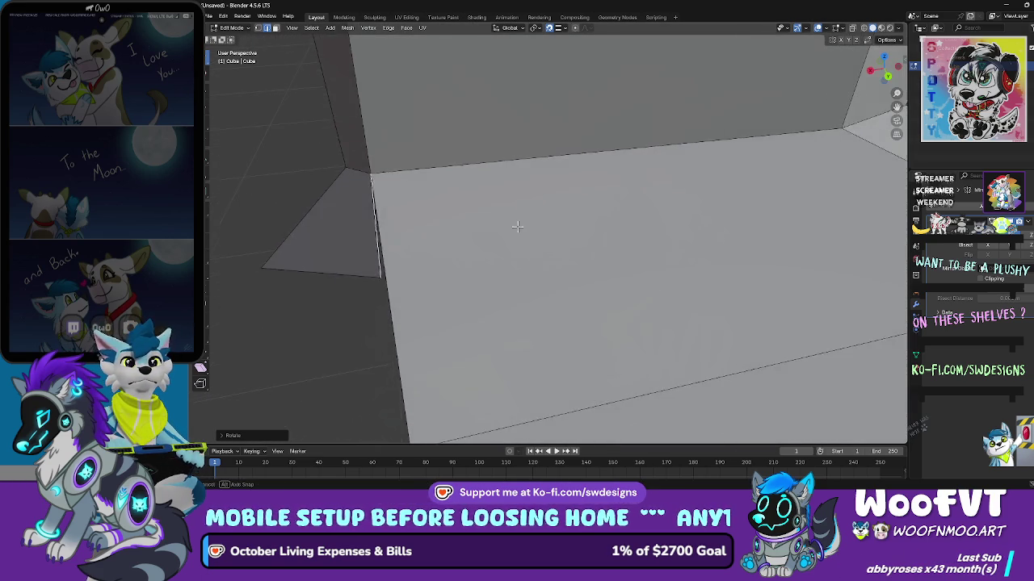
key("a")
key("alt+a")
left_click_drag(436, 223, 396, 246)
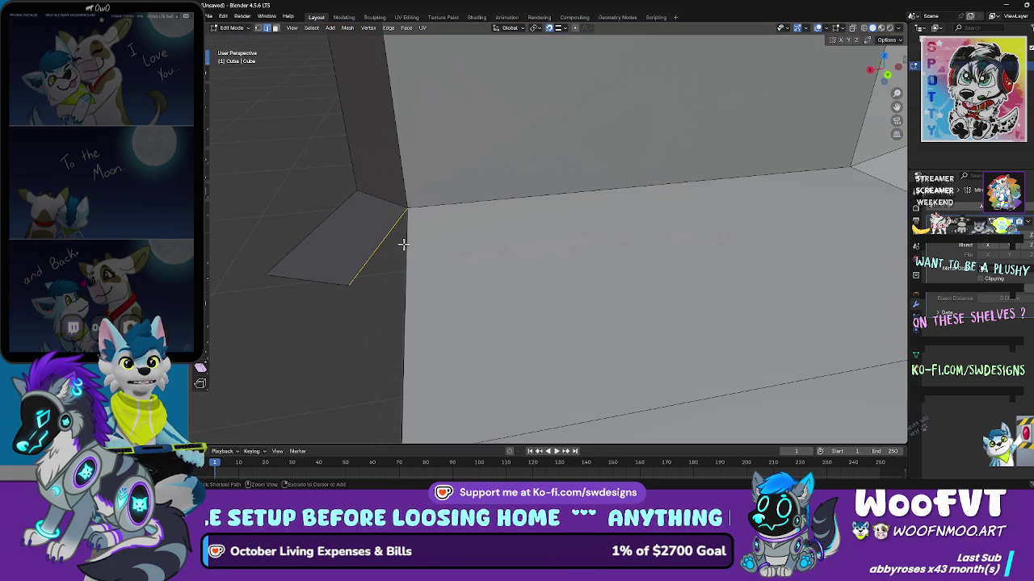
key("ctrl+l")
mouse_move(366, 297)
left_mouse_down()
mouse_move(377, 277)
mouse_move(358, 274)
left_mouse_up()
Step: Select a single flap edge and scale it along the X axis
left_click(356, 276)
key("ctrl+e")
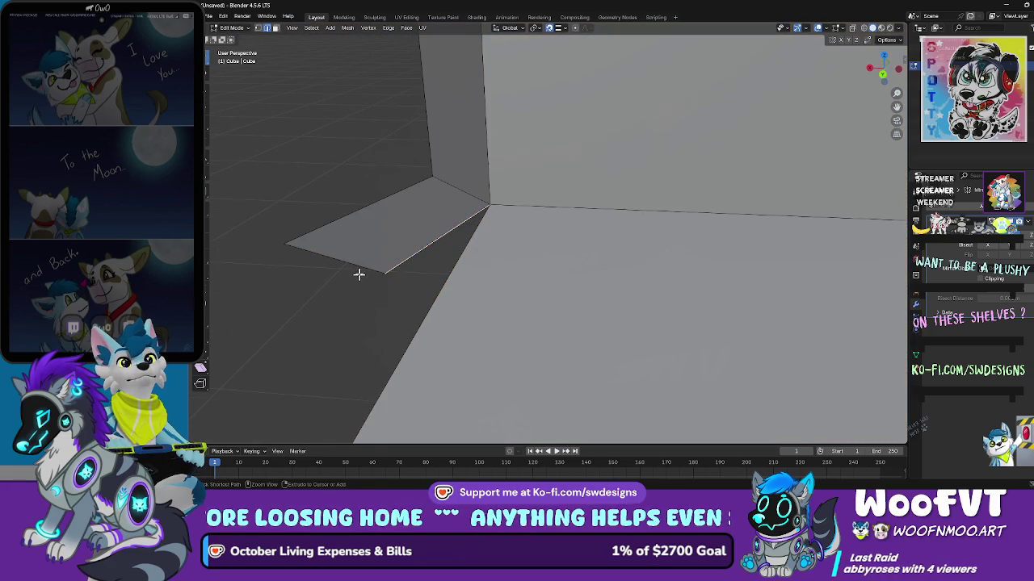
key("ctrl+z")
left_click_drag(439, 226, 454, 233)
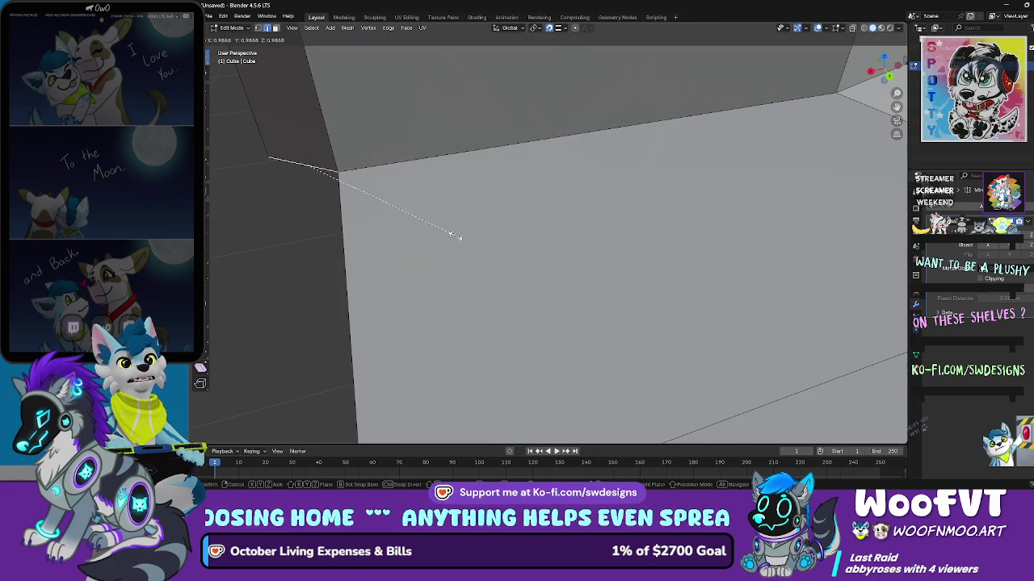
key("s")
key("x")
left_click(527, 194)
scroll(527, 194, "down", 6)
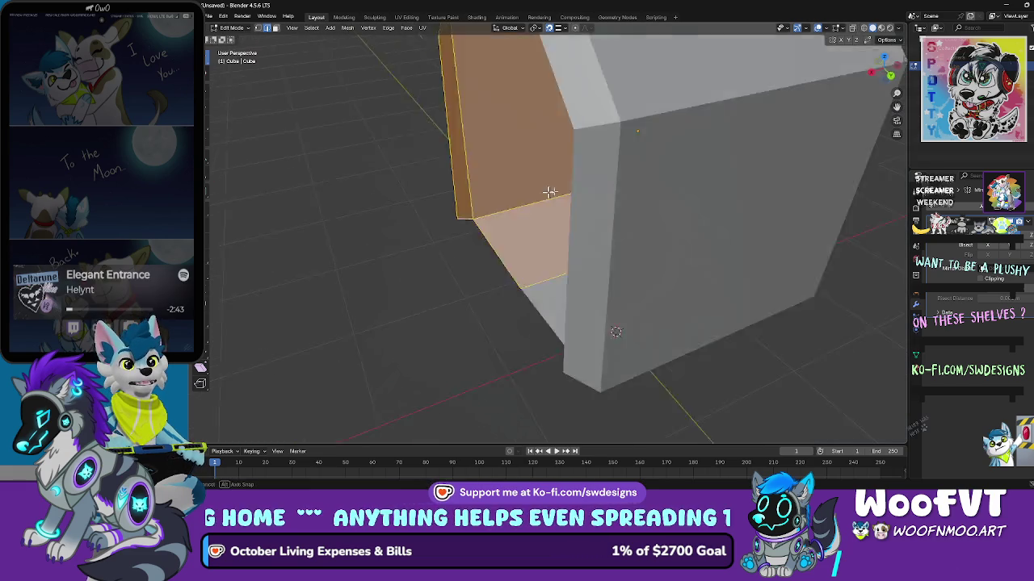
Step: Clear the selection and pick the left wall faces for deletion
key("alt+a")
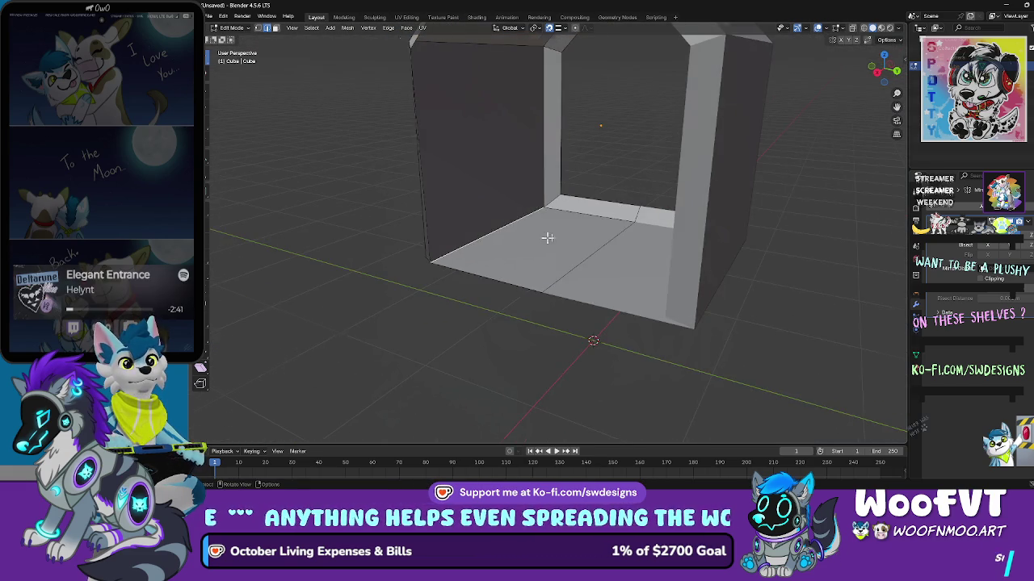
left_click(543, 237, "alt")
scroll(550, 209, "down", 4)
key("x")
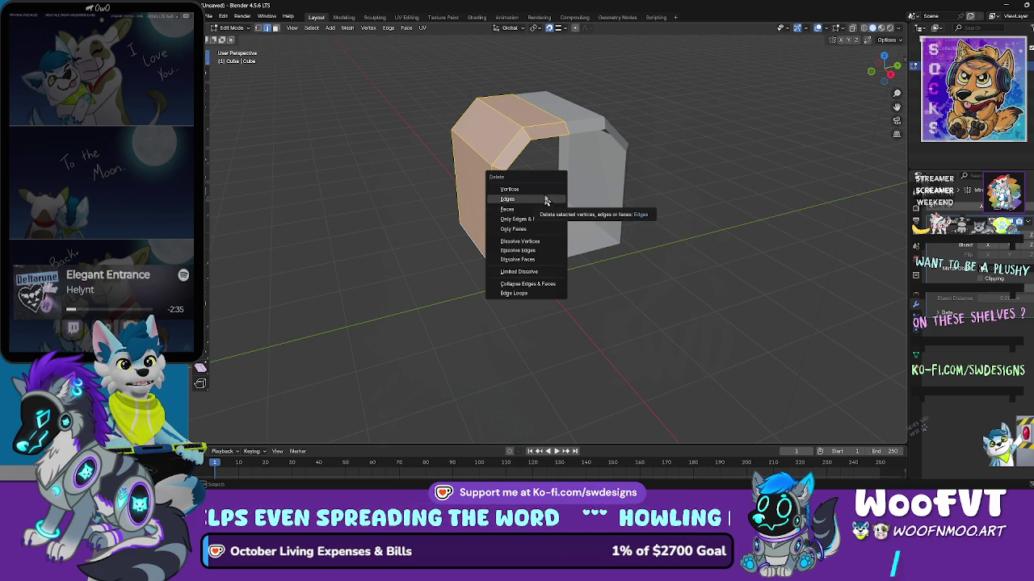
Step: Delete the selected mesh and add a new cube while staying in Edit Mode
left_click(543, 201)
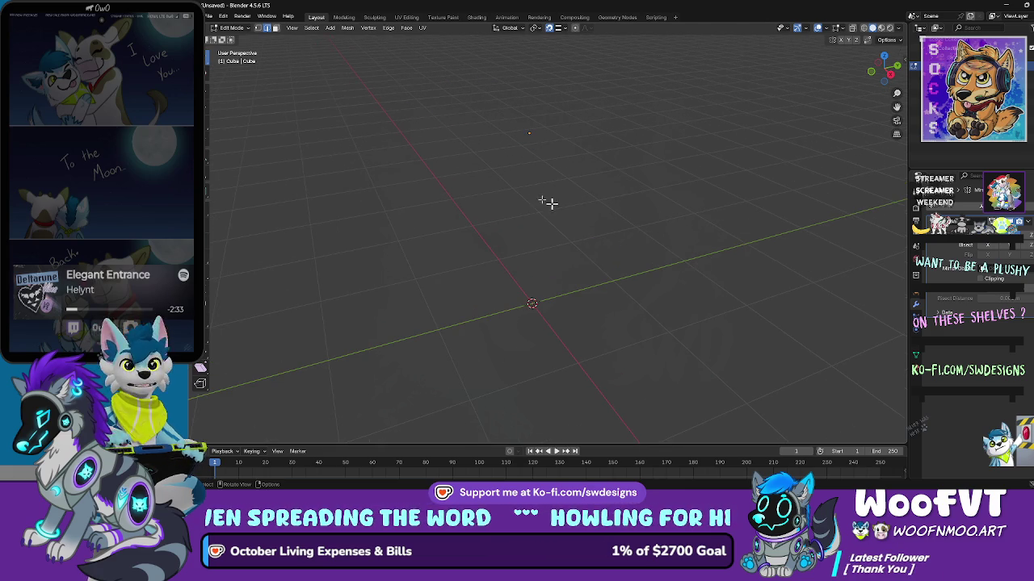
left_click(241, 29)
left_click(234, 49)
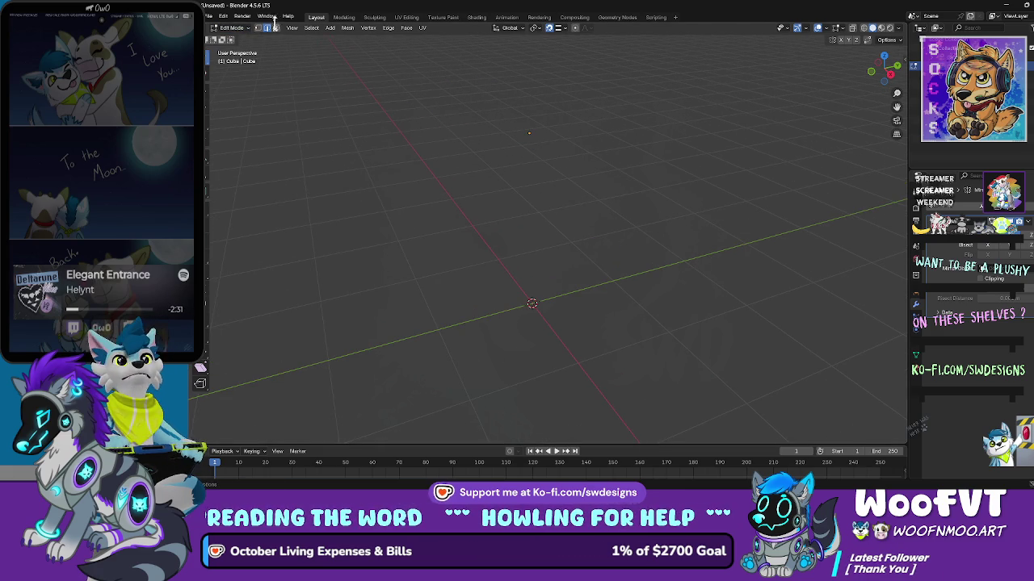
left_click(374, 33)
mouse_move(339, 32)
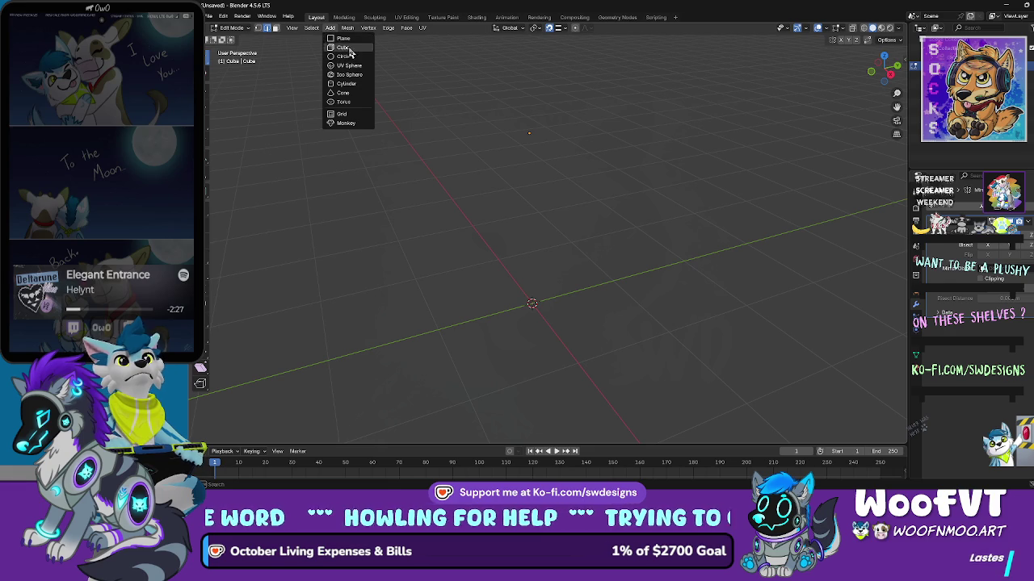
left_click(348, 48)
scroll(509, 127, "down", 2)
scroll(516, 194, "up", 2)
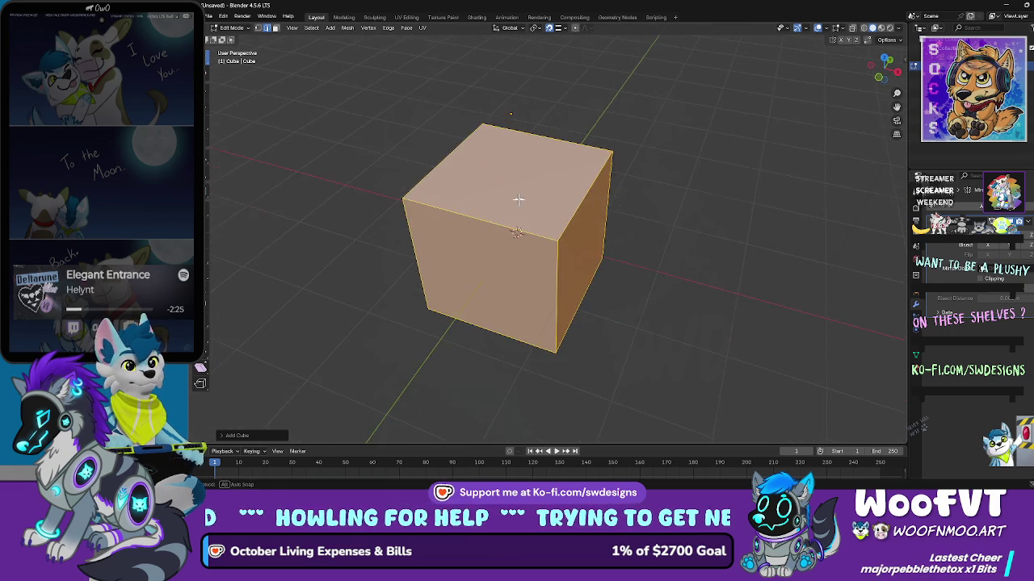
Step: Try raising the cube along Z and flattening it, then undo back to a plain cube
key("h")
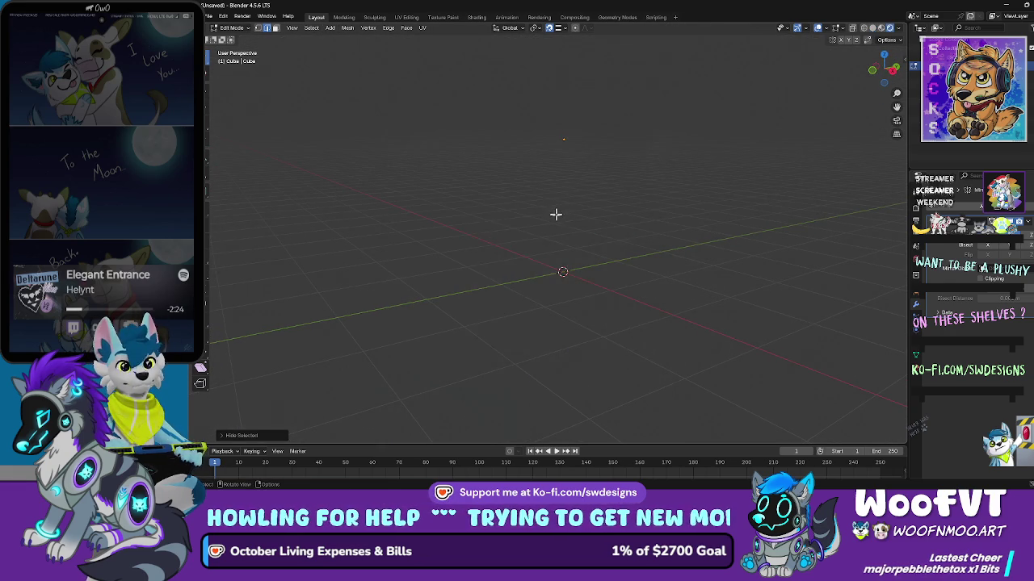
key("ctrl+z")
key("g")
key("z")
left_click(560, 167)
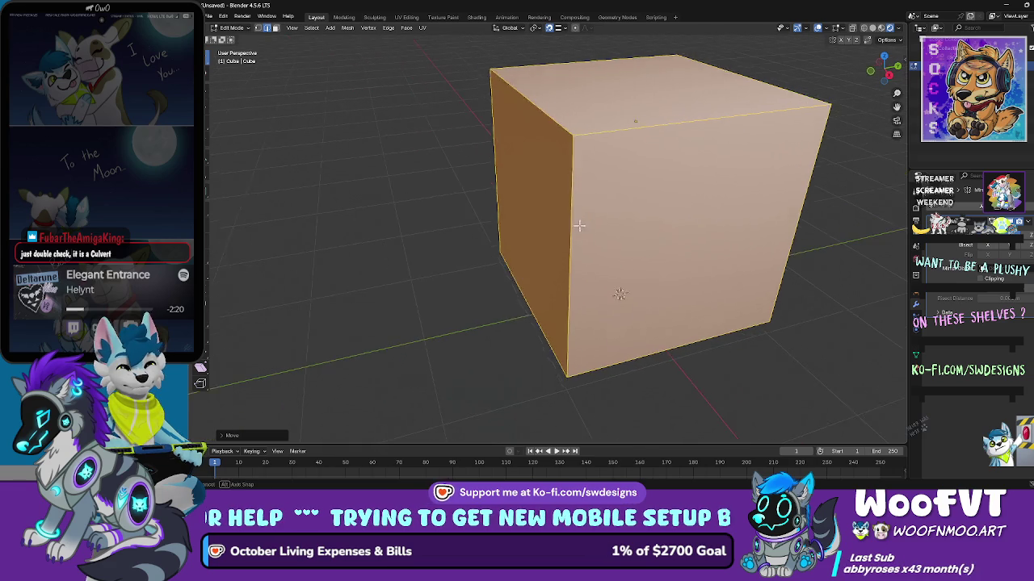
key("s")
key("shift+z")
left_click(633, 211)
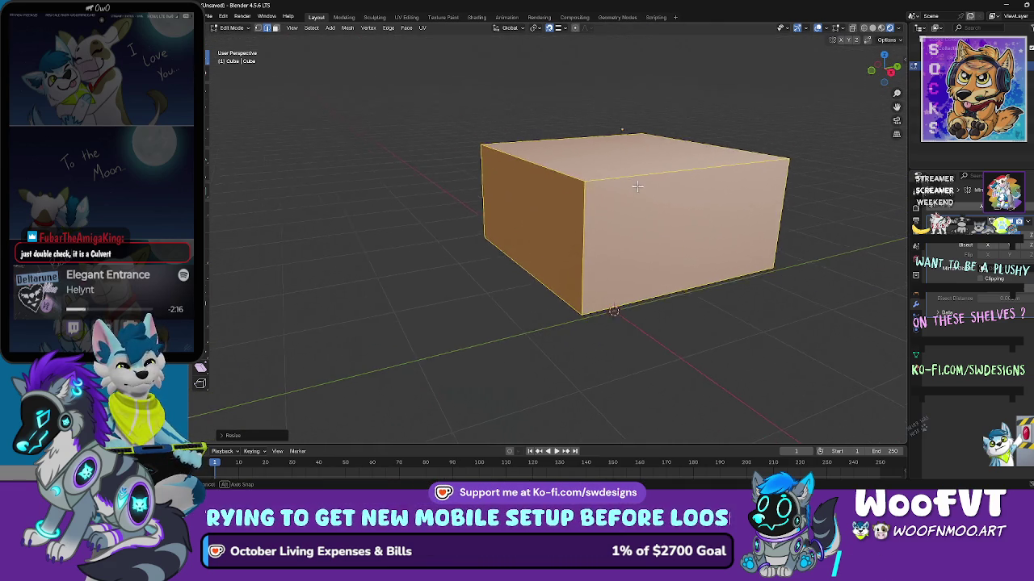
key("ctrl+z")
key("ctrl+z")
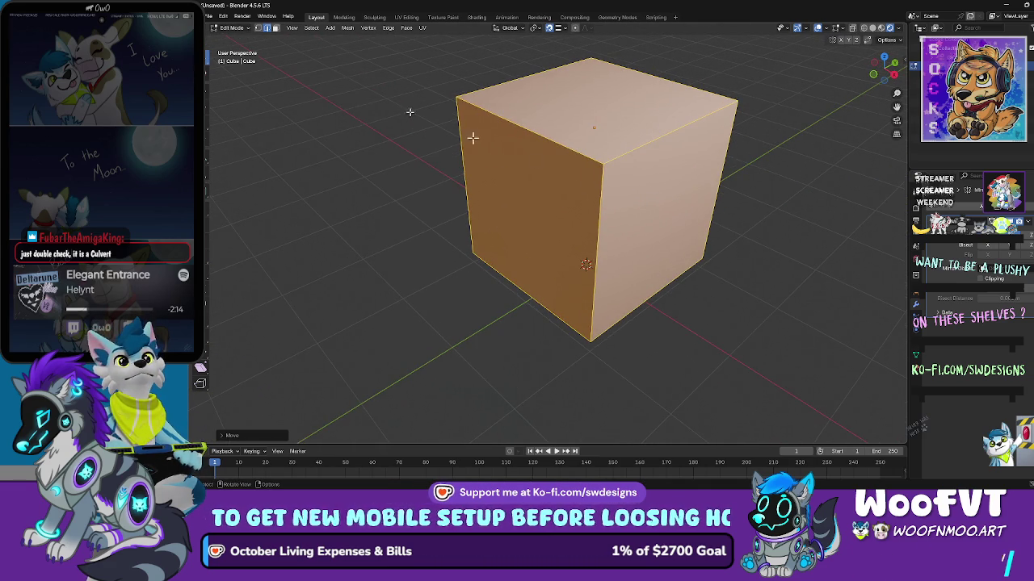
Step: Select only the cube's right face and start insetting it
left_click(276, 28)
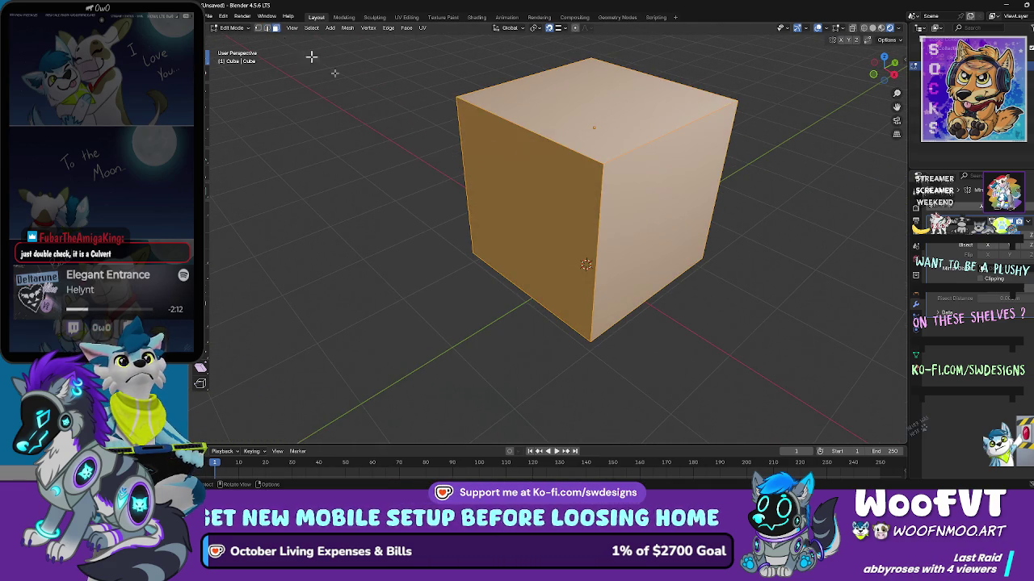
left_click(627, 176)
scroll(538, 182, "right", 5)
scroll(531, 172, "up", 2)
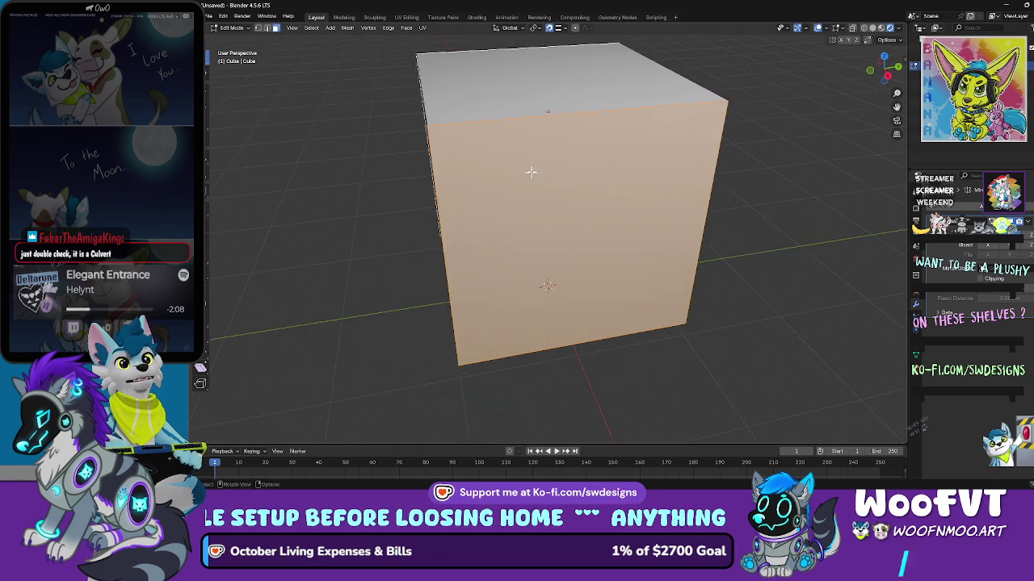
scroll(531, 172, "left", 3)
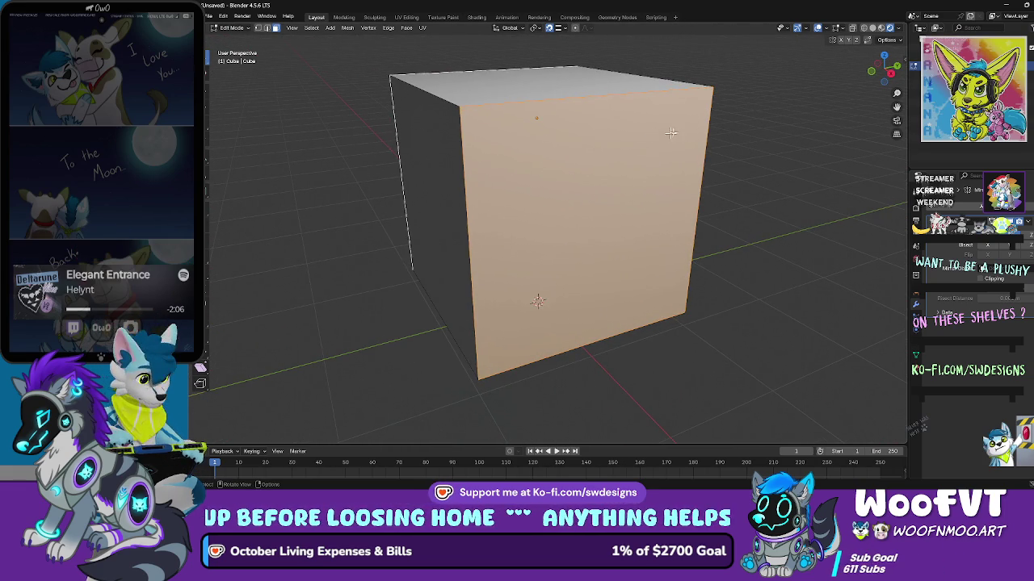
key("i")
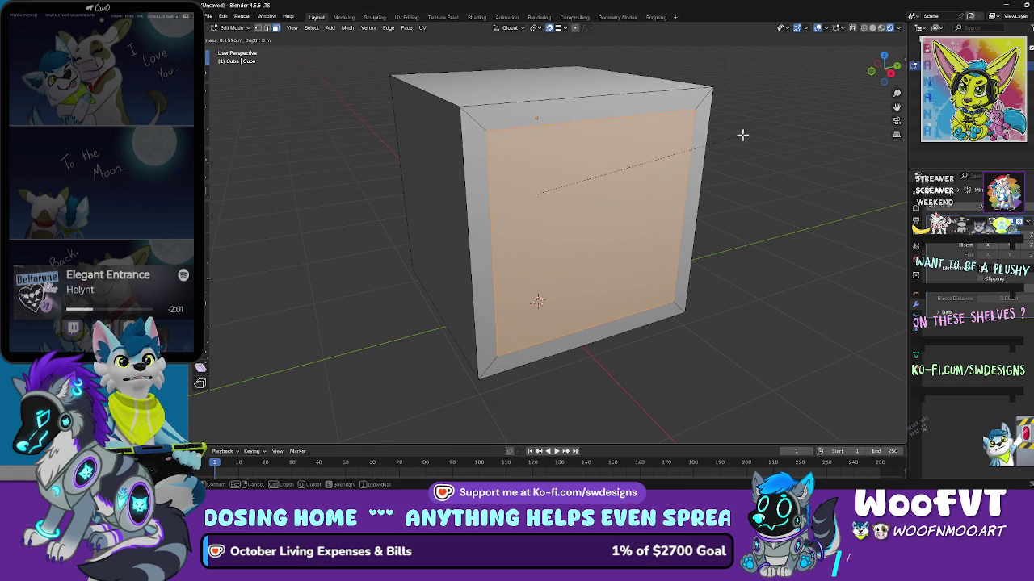
Step: Confirm the inset border and delete the inset face to open the cube
left_click(743, 136)
scroll(711, 202, "left", 5)
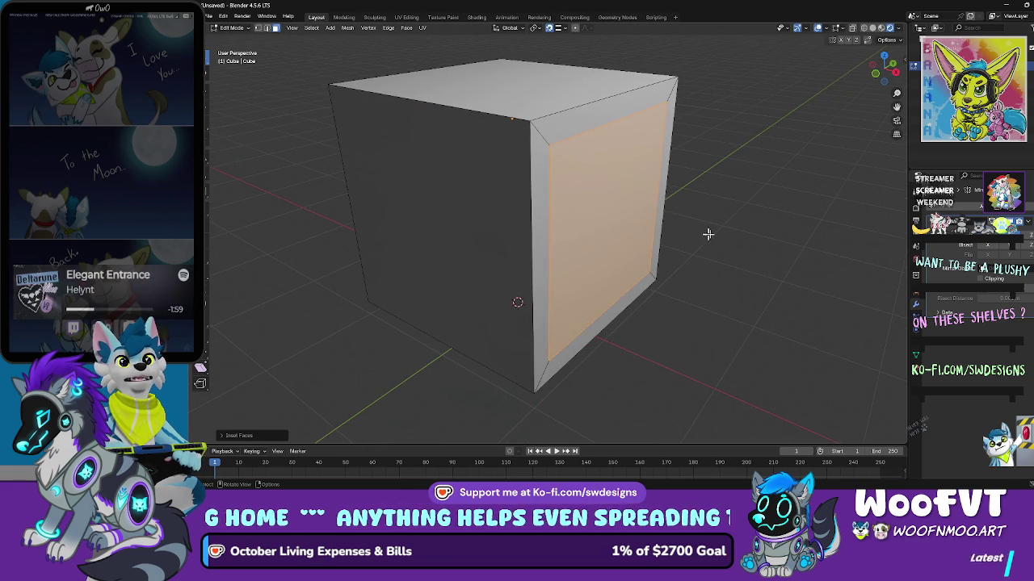
scroll(620, 227, "down", 5)
scroll(663, 205, "right", 5)
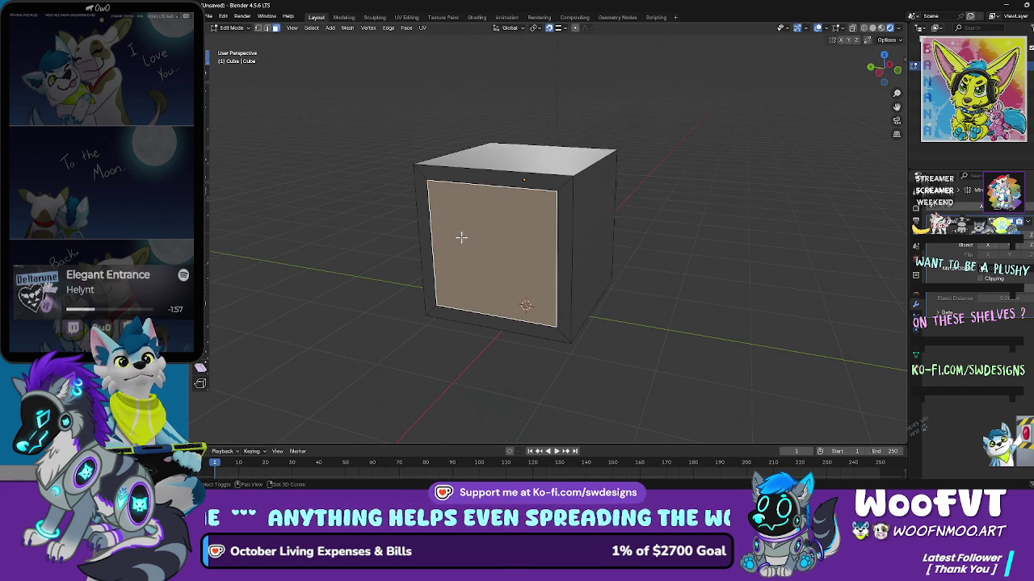
key("x")
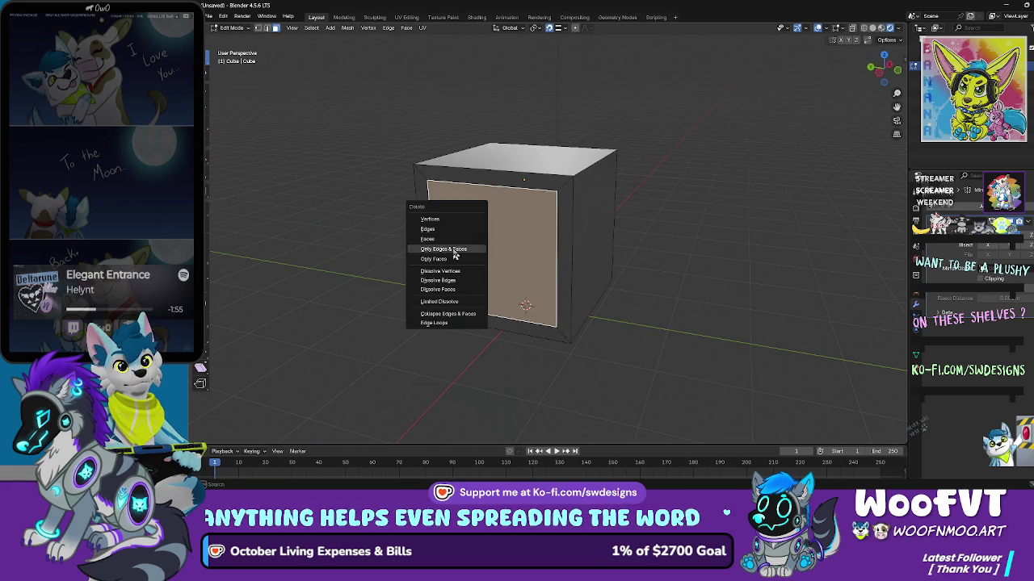
left_click(473, 240)
Step: Switch to edge select, clear the selection, and start bevelling the top edges
scroll(460, 184, "left", 5)
left_click(461, 183)
scroll(456, 190, "down", 3)
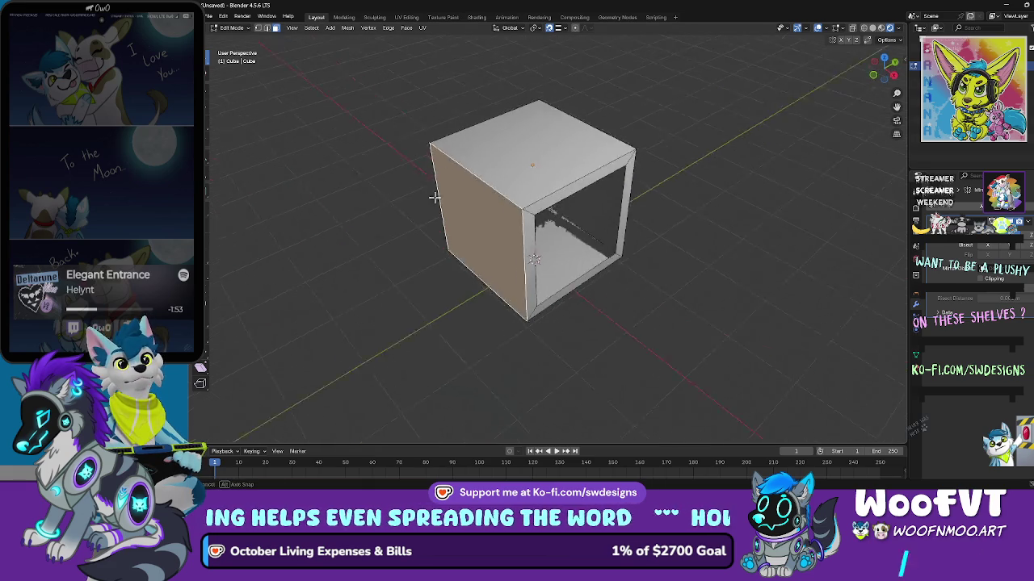
left_click(266, 28)
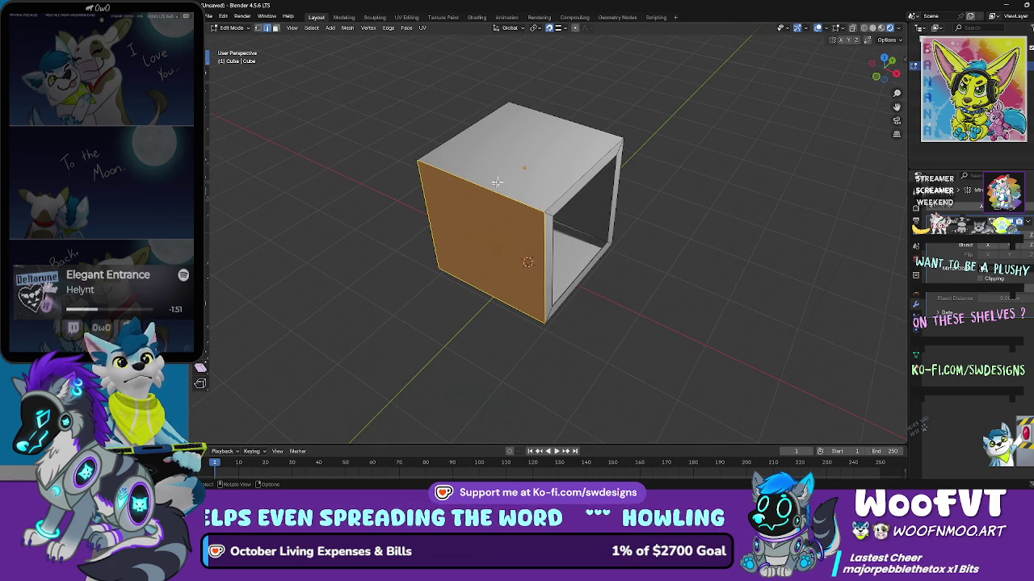
key("alt+a")
scroll(557, 163, "right", 5)
scroll(626, 171, "down", 5)
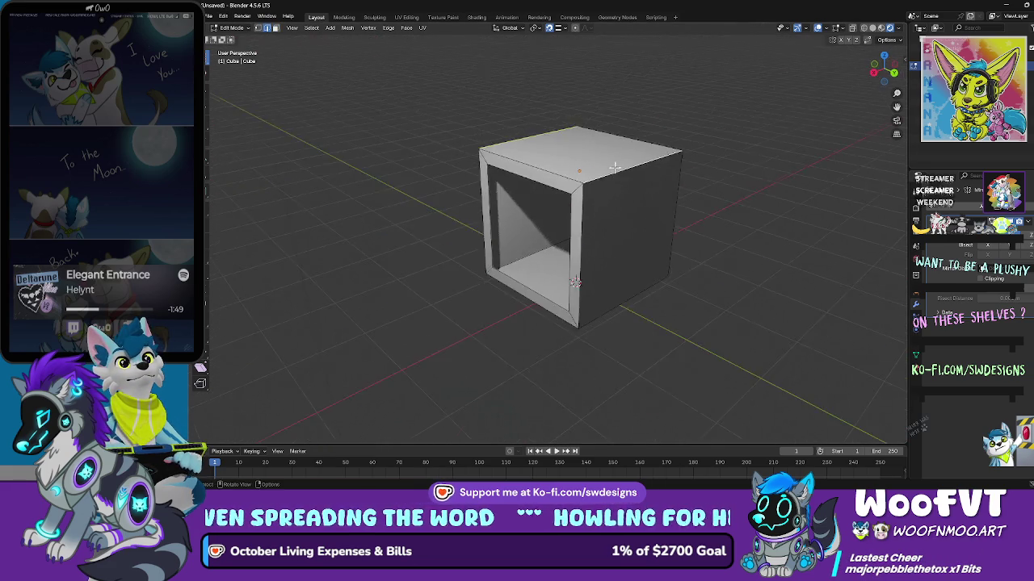
scroll(639, 153, "right", 2)
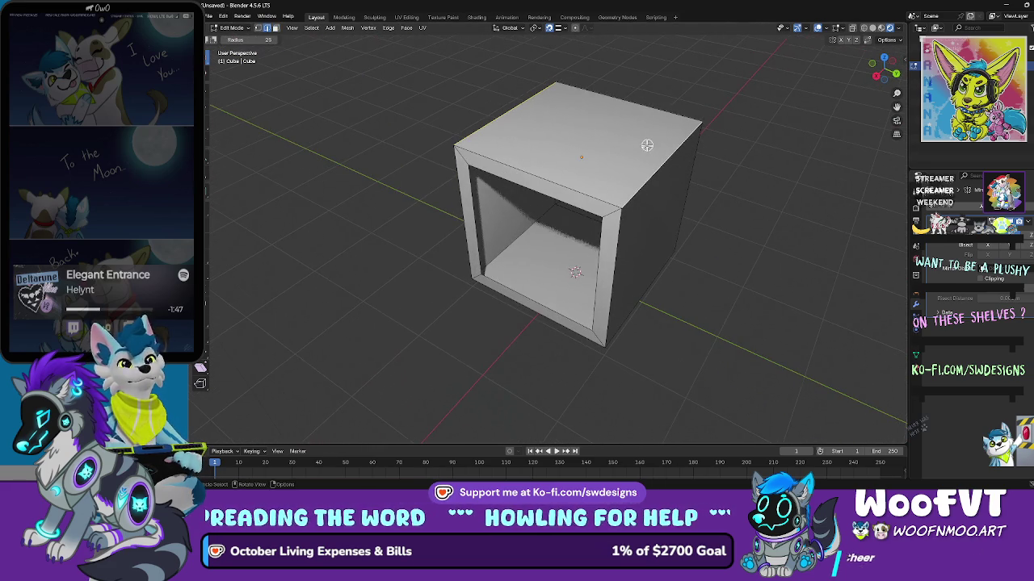
key("ctrl+b")
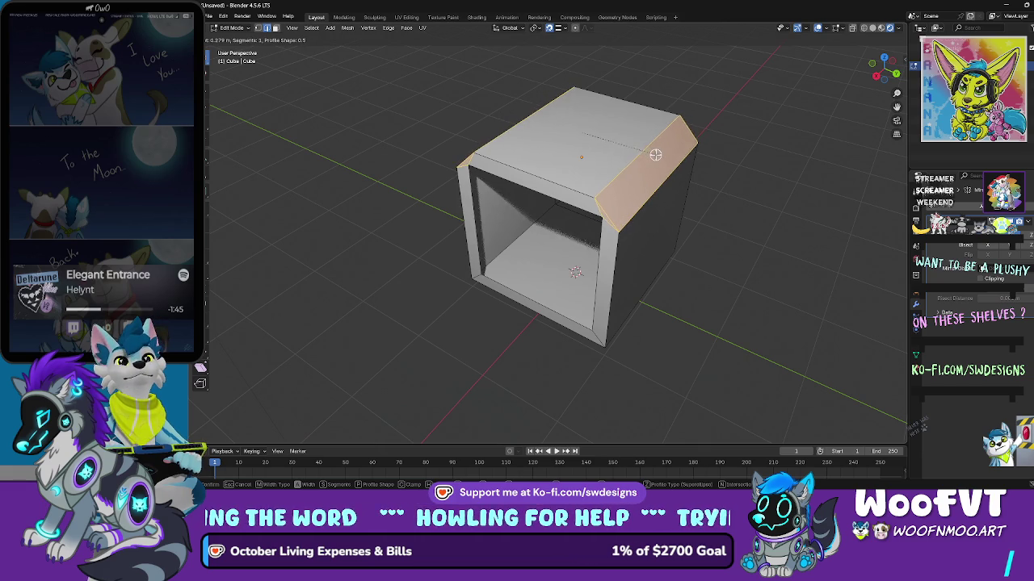
Step: Confirm the bevel on the box's top edges
left_click(655, 154)
scroll(658, 194, "up", 6)
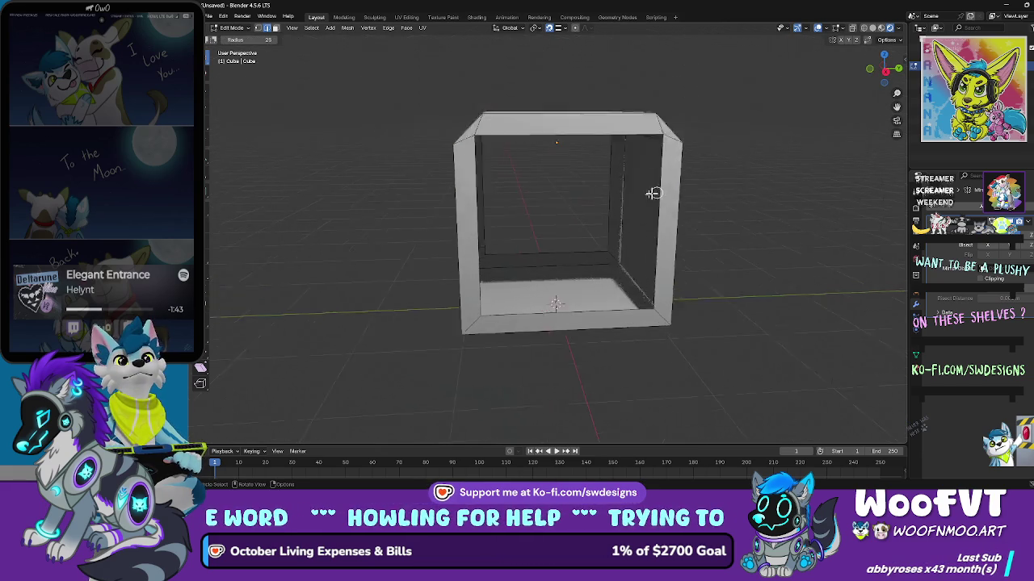
scroll(501, 286, "up", 3)
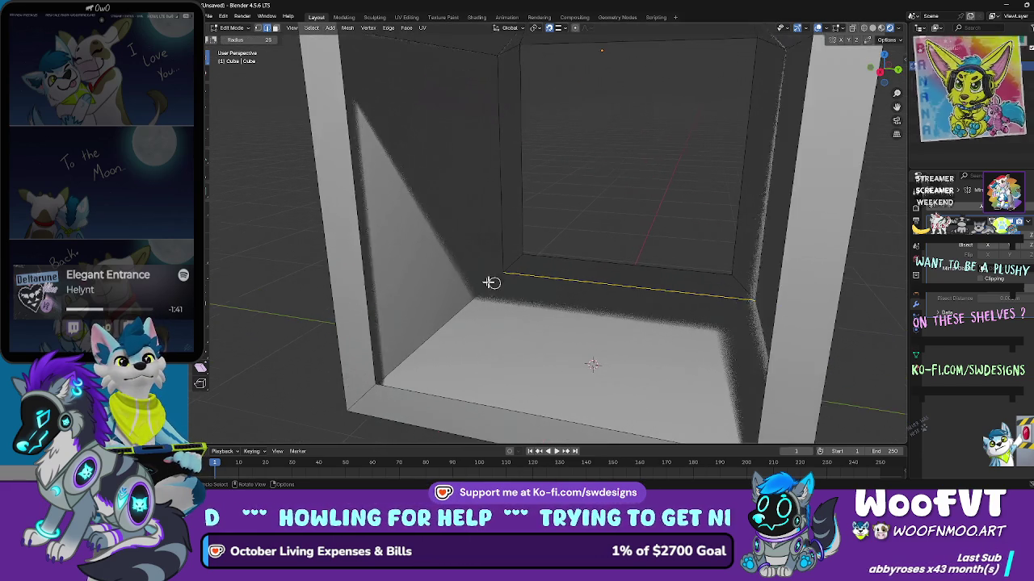
scroll(477, 286, "down", 4)
scroll(436, 291, "left", 3)
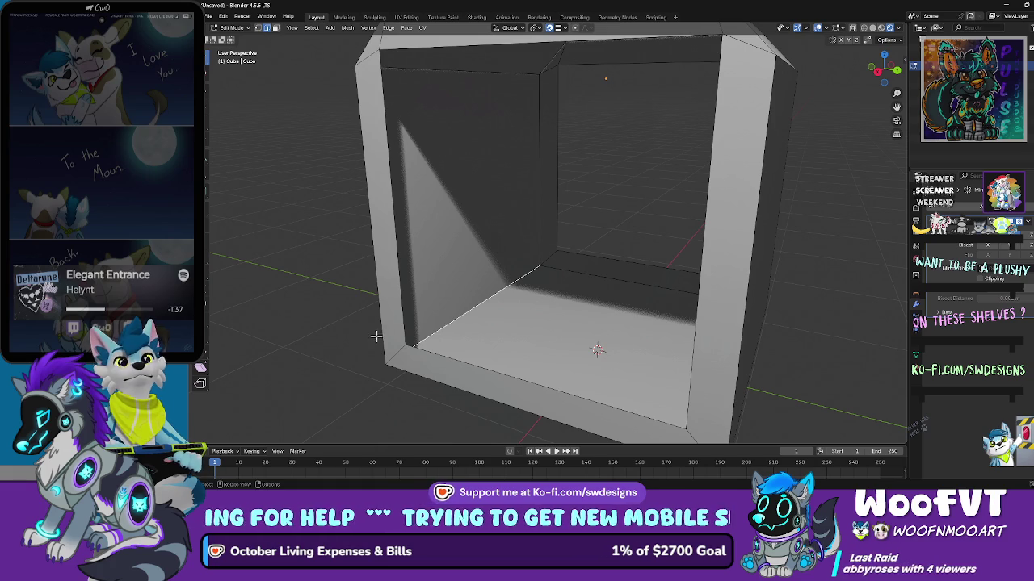
Step: Cut two edge loops running lengthwise along the floor
left_click(206, 256)
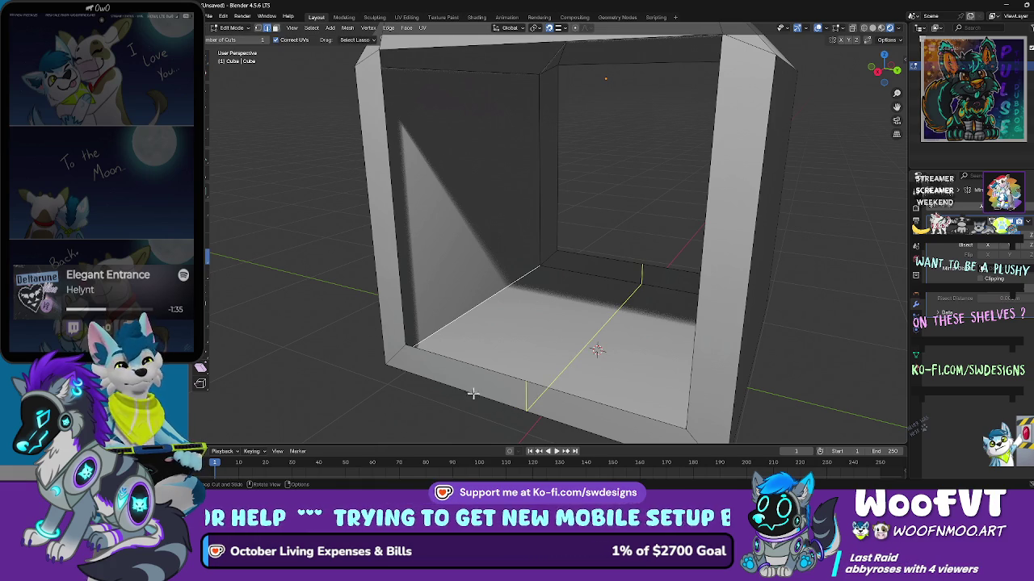
left_click(514, 401)
left_click_drag(491, 391, 457, 353)
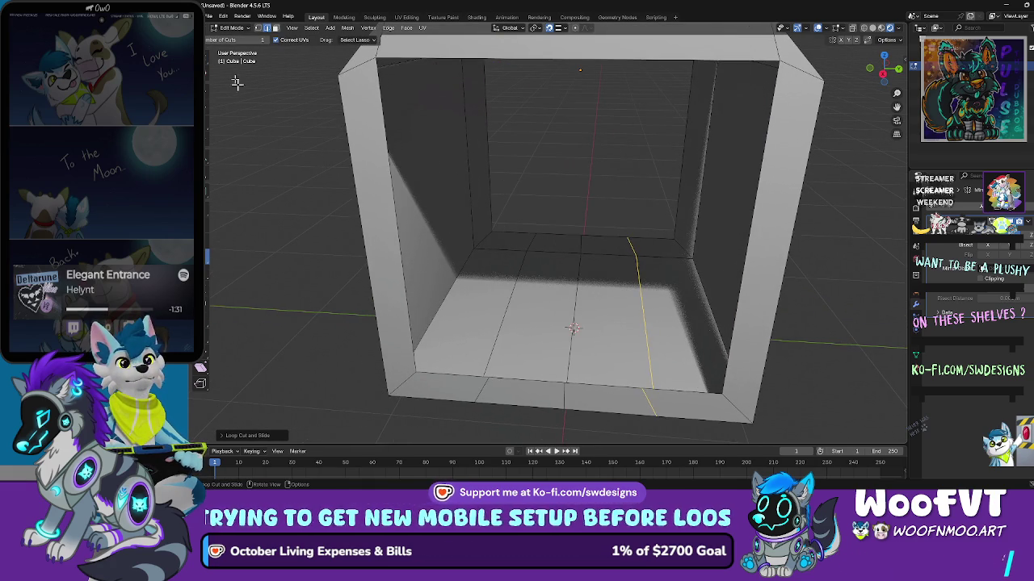
key("ctrl+r")
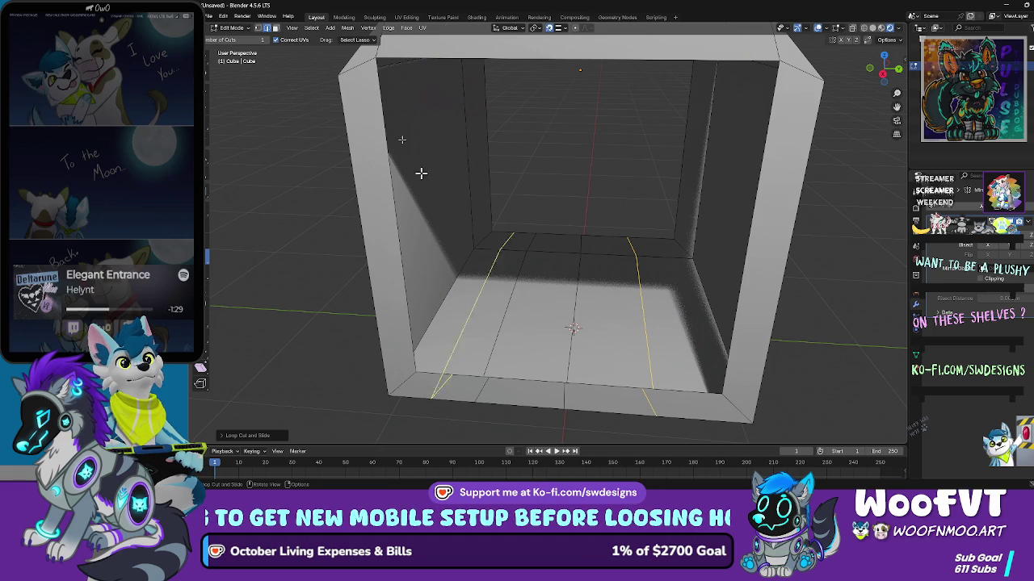
left_click(638, 324)
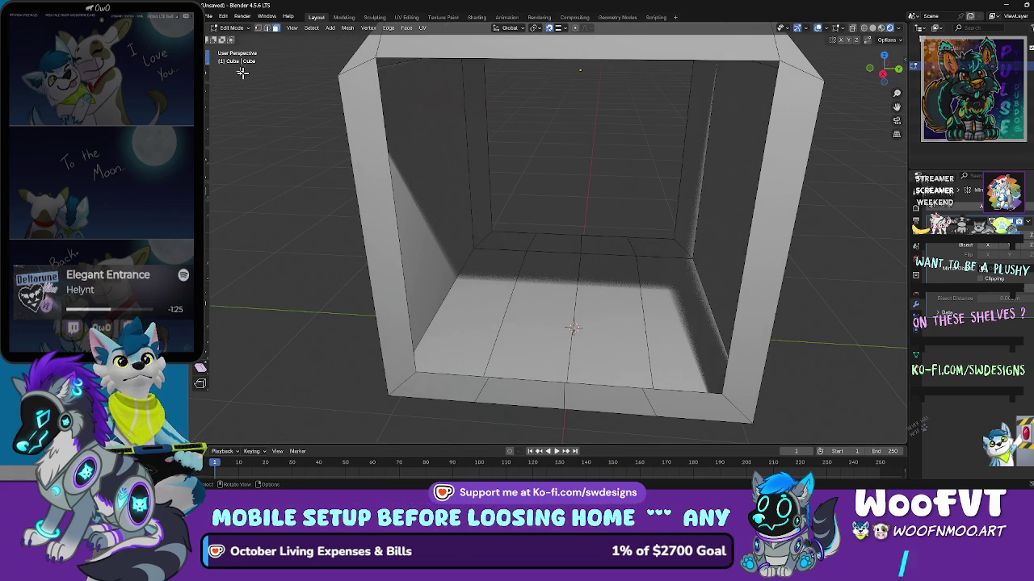
Step: Box-select the two new floor loops and start moving them along Y
left_click(266, 27)
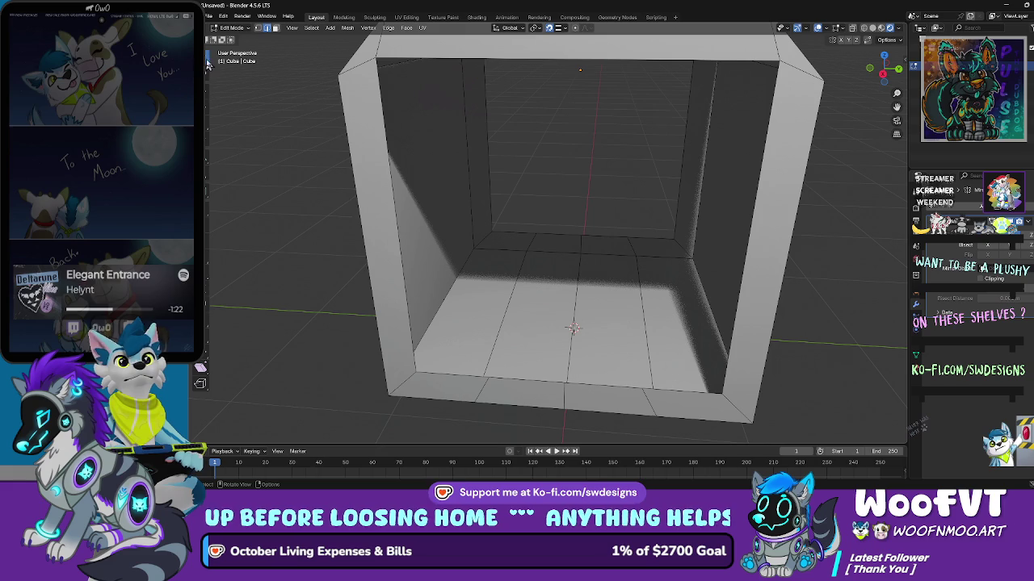
left_click(208, 68)
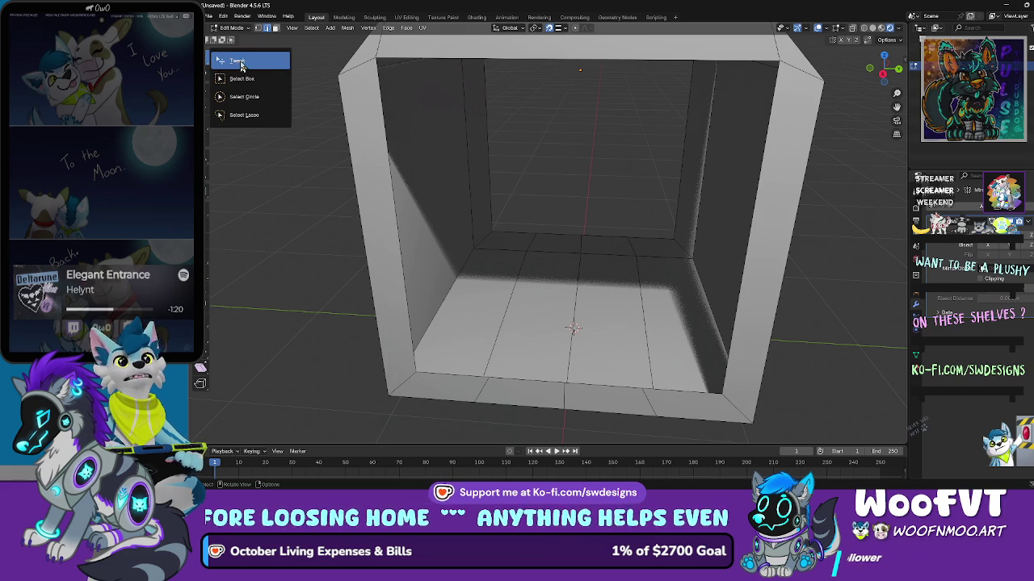
left_click(240, 63)
left_click(209, 67)
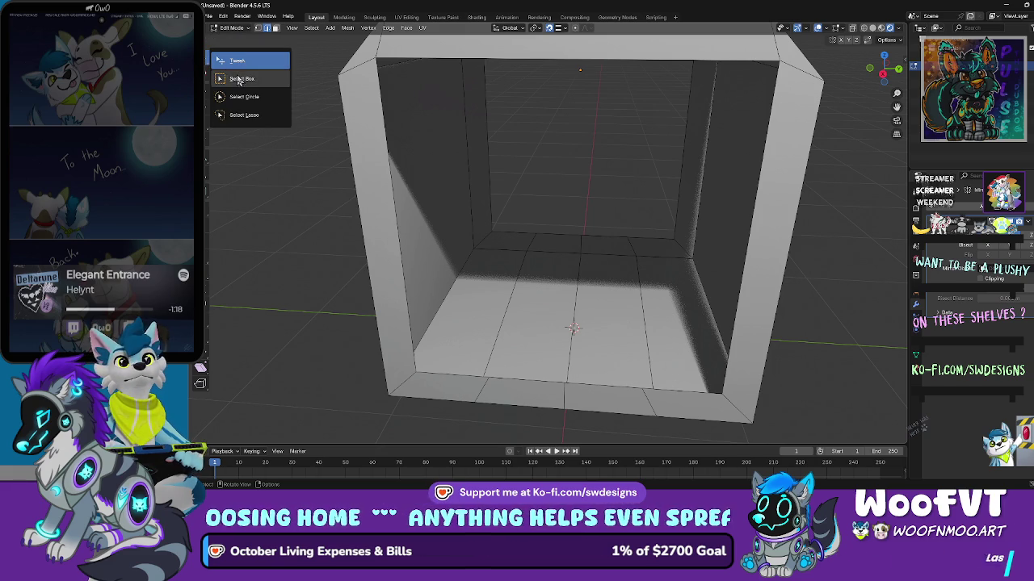
left_click(240, 80)
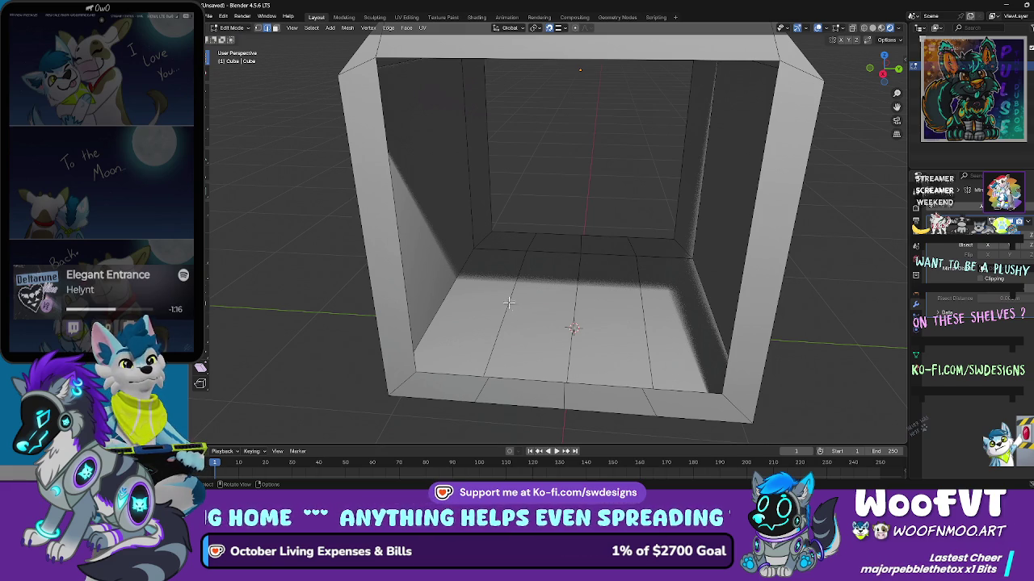
left_click(642, 284, "shift")
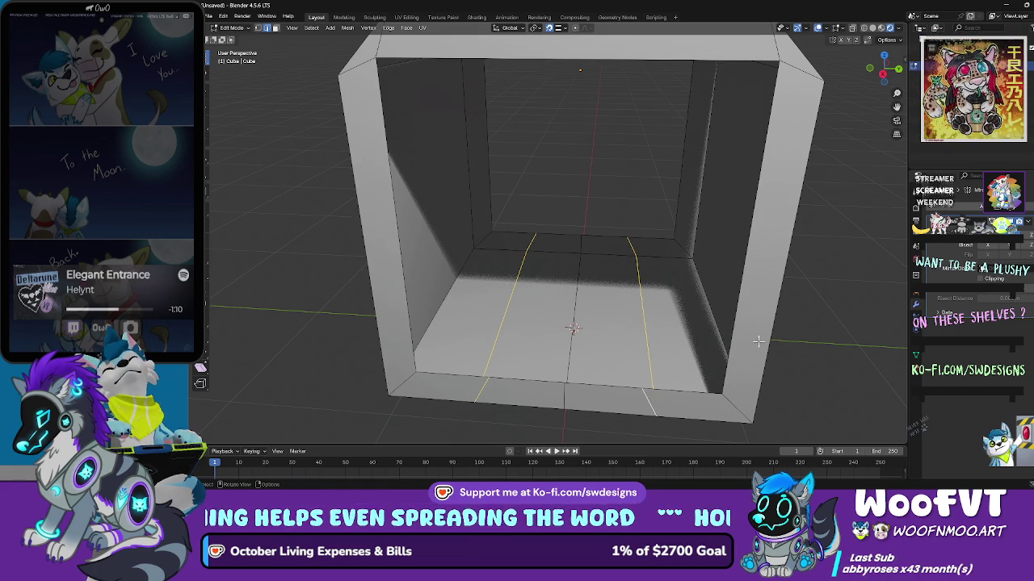
key("g")
key("y")
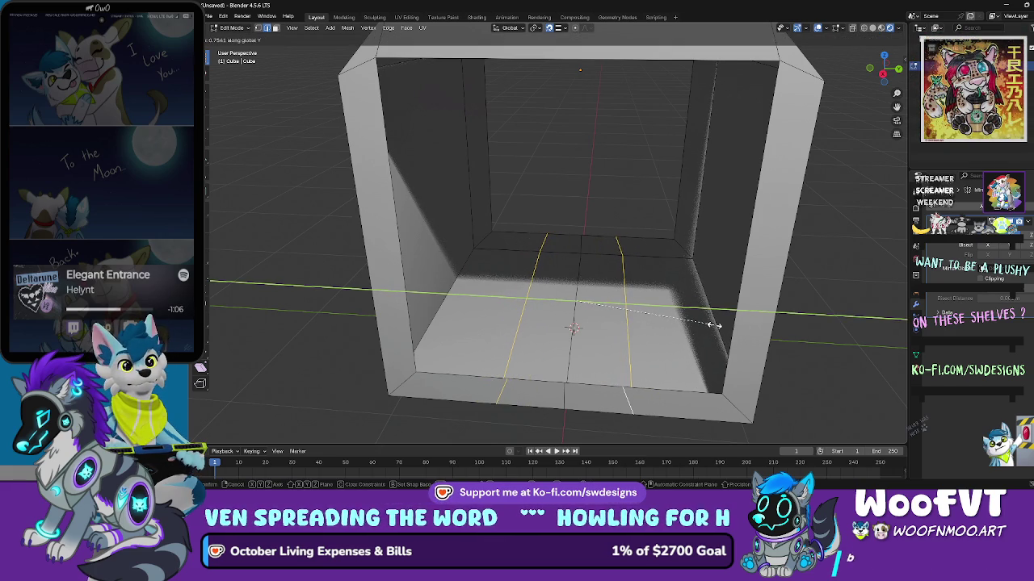
Step: Pull the two floor loops toward the centre, remove the middle strip, and inspect the groove inside
left_click(714, 325)
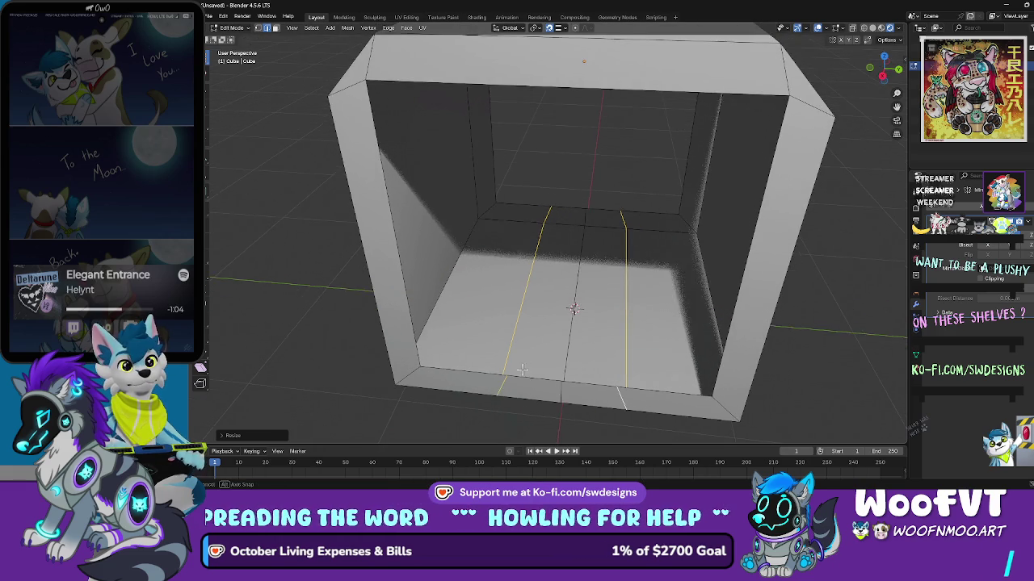
key("alt+a")
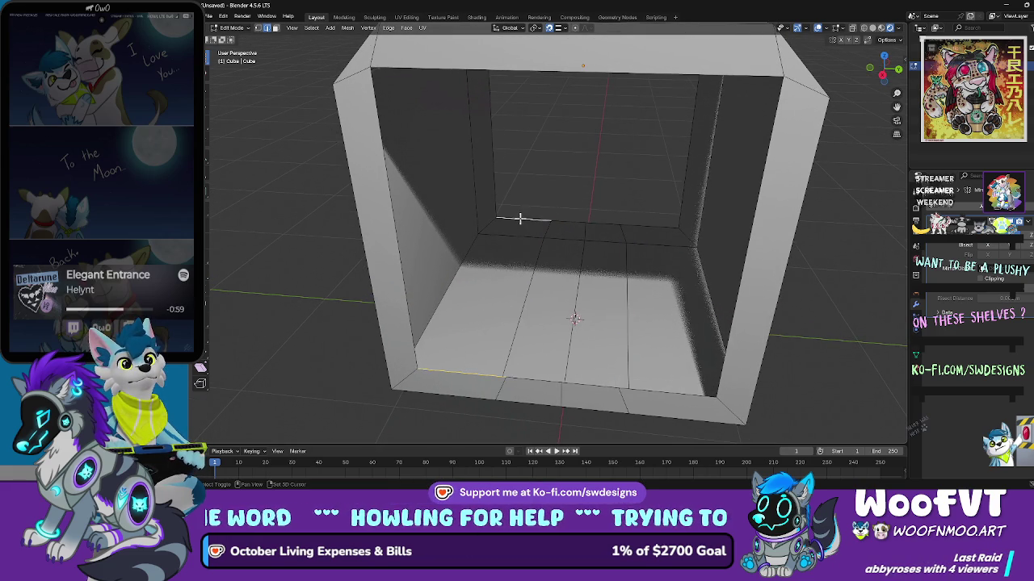
left_click(524, 295)
mouse_move(647, 371)
left_mouse_down()
mouse_move(589, 337)
mouse_move(568, 341)
mouse_move(556, 362)
left_mouse_up()
key("alt+a")
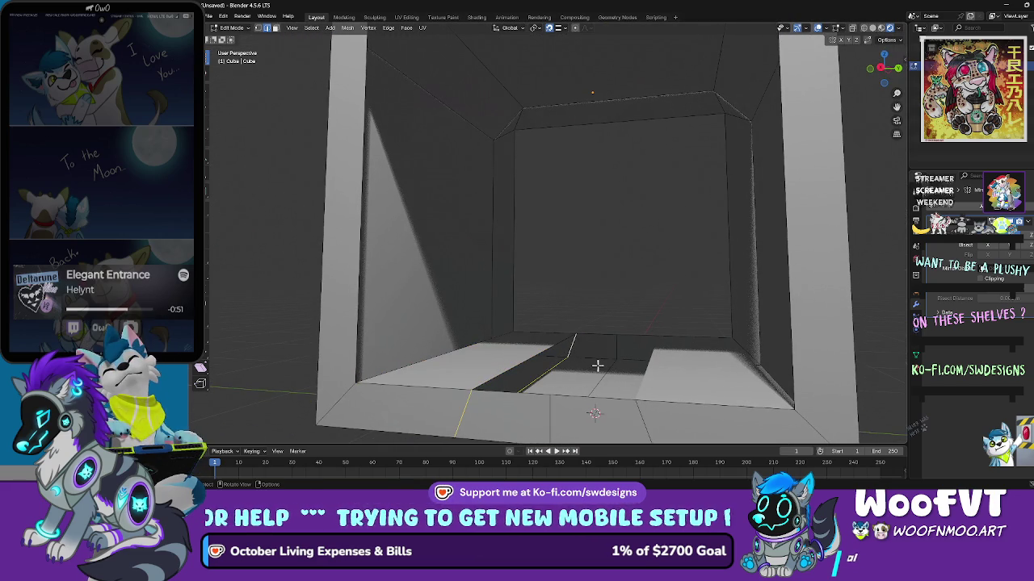
left_click_drag(598, 366, 601, 372)
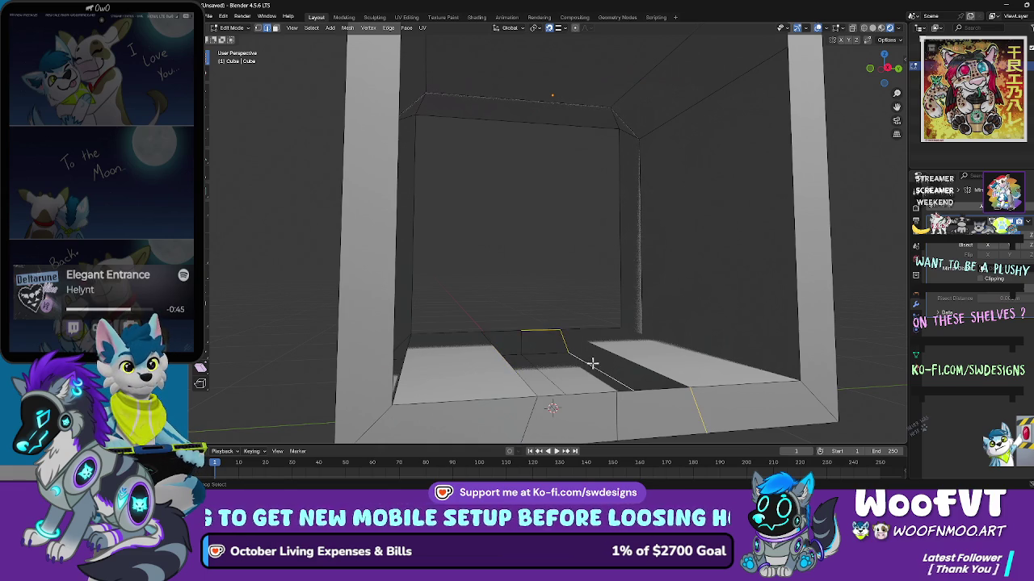
scroll(584, 329, "up", 1)
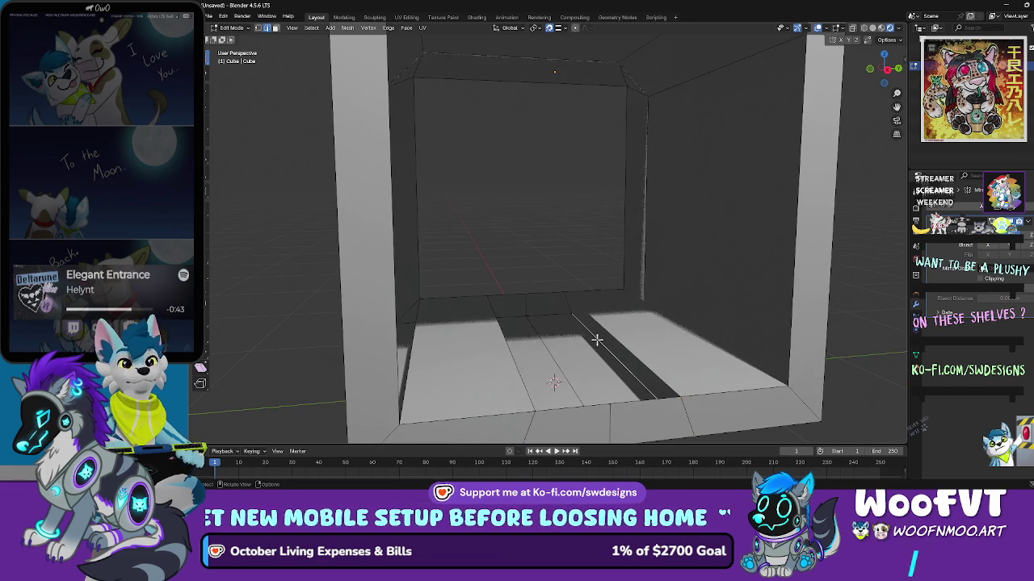
mouse_move(597, 340)
left_mouse_down()
mouse_move(692, 397)
mouse_move(851, 383)
mouse_move(479, 413)
left_mouse_up()
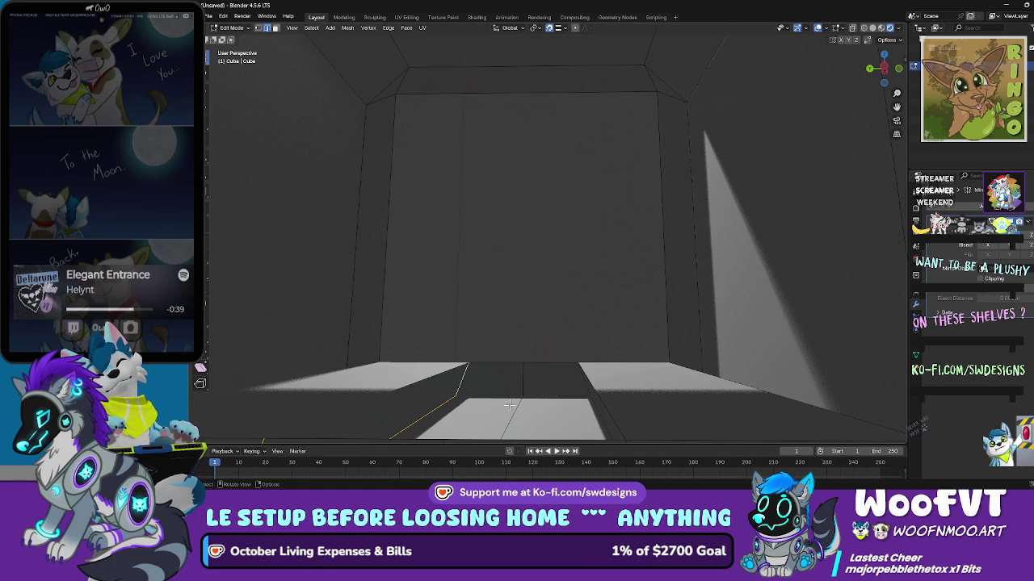
left_click_drag(517, 326, 530, 349)
scroll(521, 339, "down", 6)
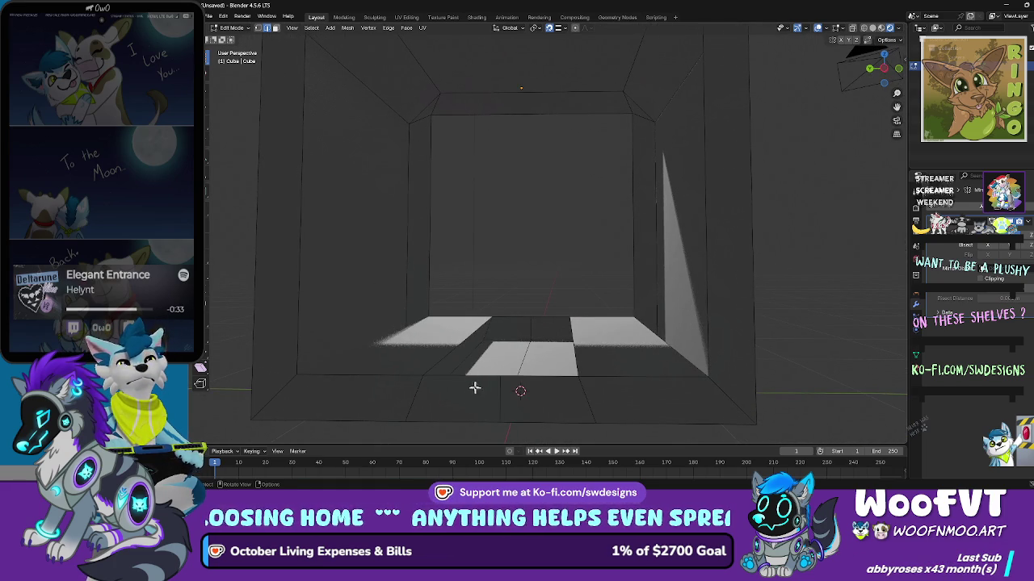
Step: Add the gap's other floor edge to the selection and fill the open floor edges with a face
left_click(545, 314, "shift")
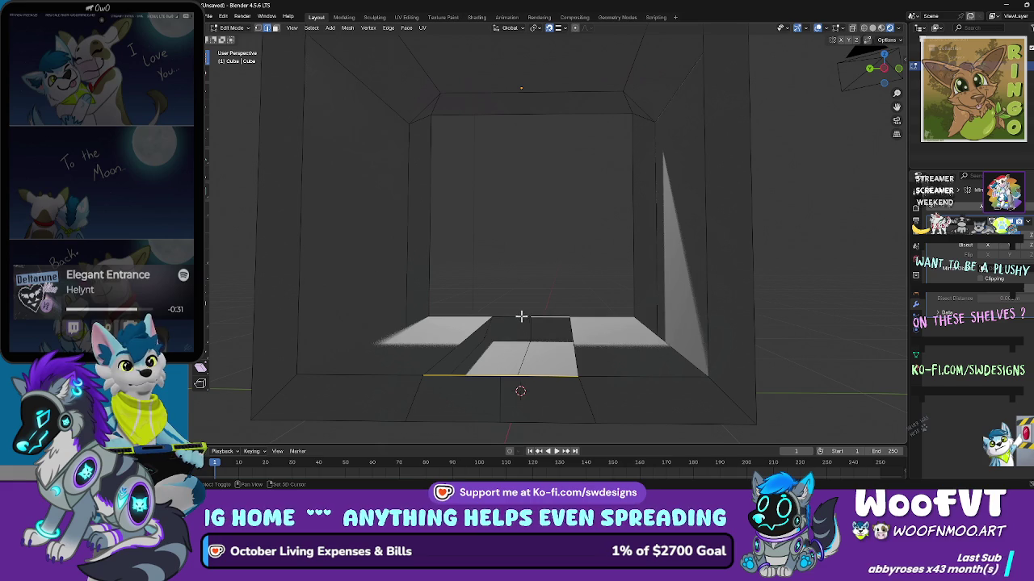
key("g")
key("z")
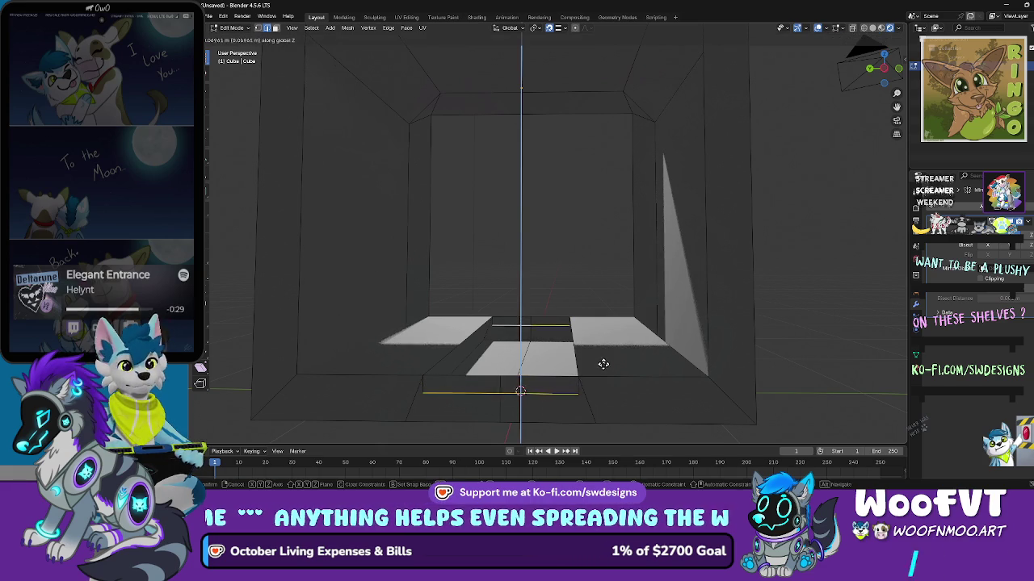
key("Escape")
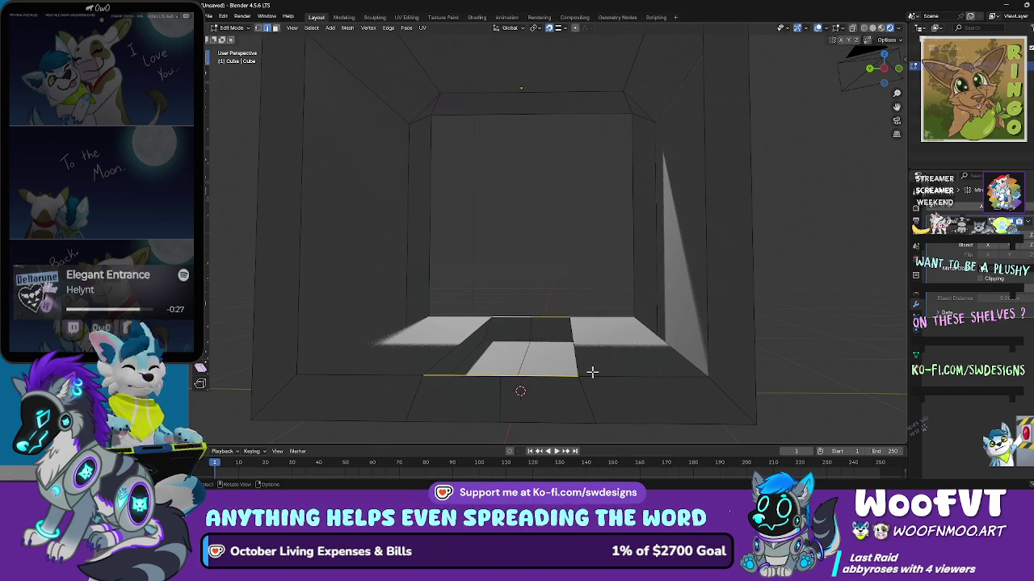
scroll(593, 369, "up", 2)
right_click(597, 372)
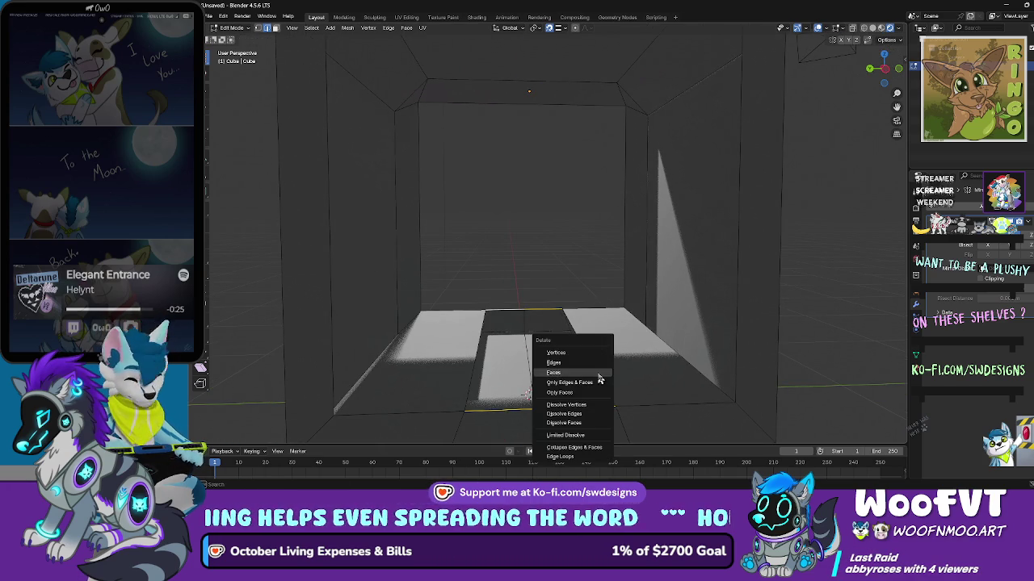
left_click(600, 357)
Step: Delete the stray middle floor face beneath the channel
scroll(600, 356, "down", 4)
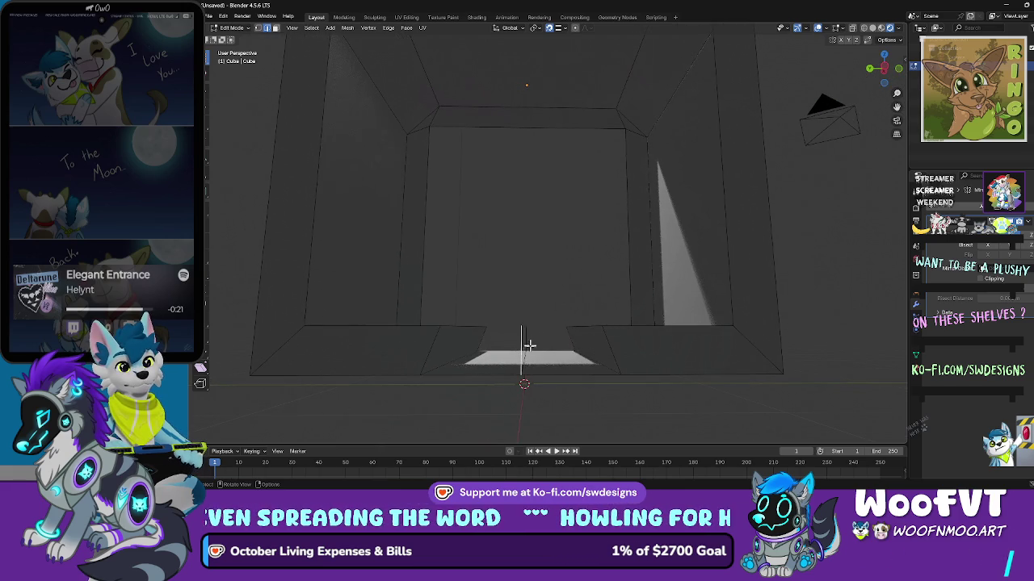
scroll(529, 346, "up", 2)
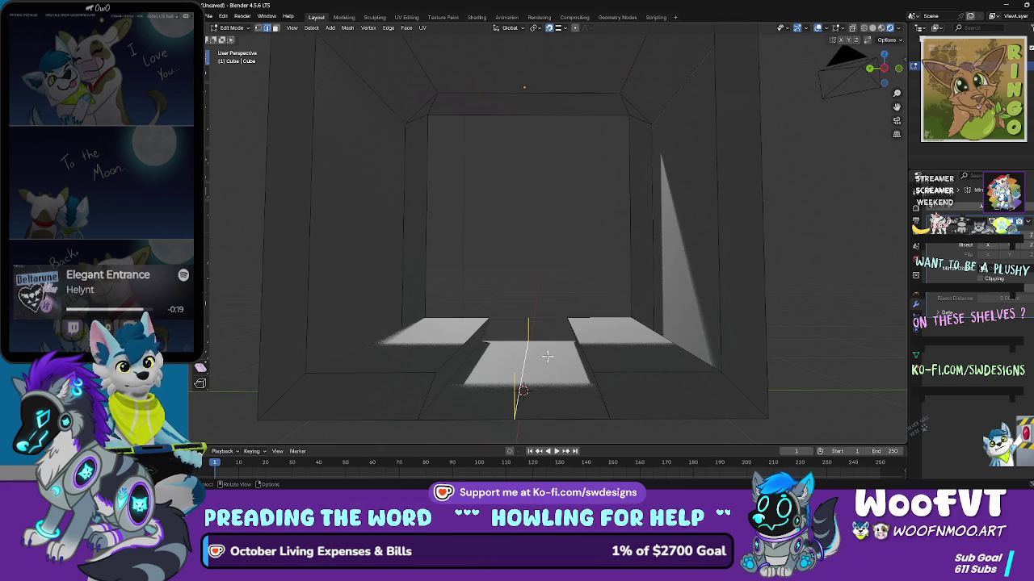
key("x")
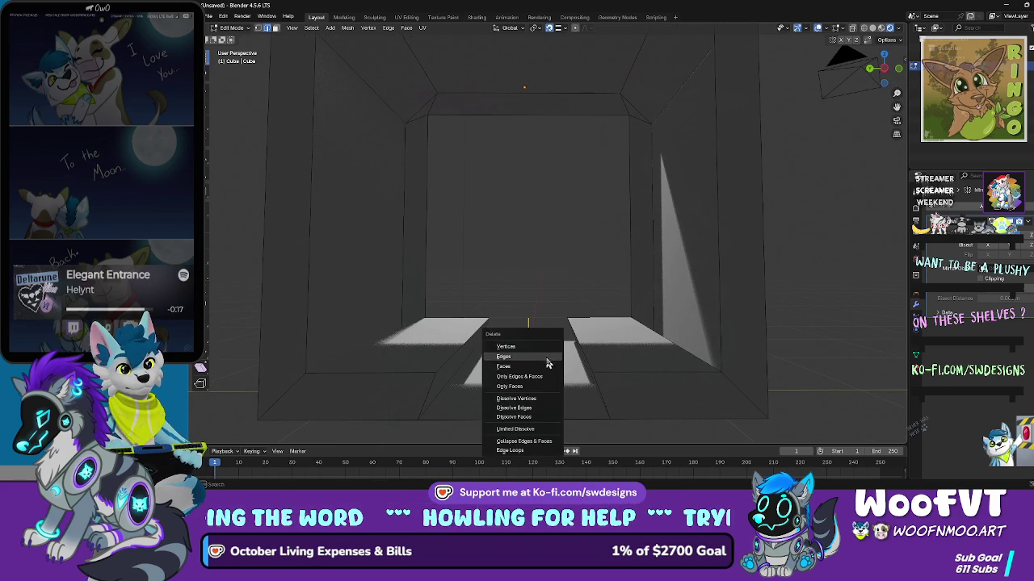
left_click(546, 356)
Step: Orbit below and into the box to inspect the channel and floor faces
mouse_move(548, 356)
left_mouse_down()
mouse_move(544, 364)
mouse_move(537, 325)
left_mouse_up()
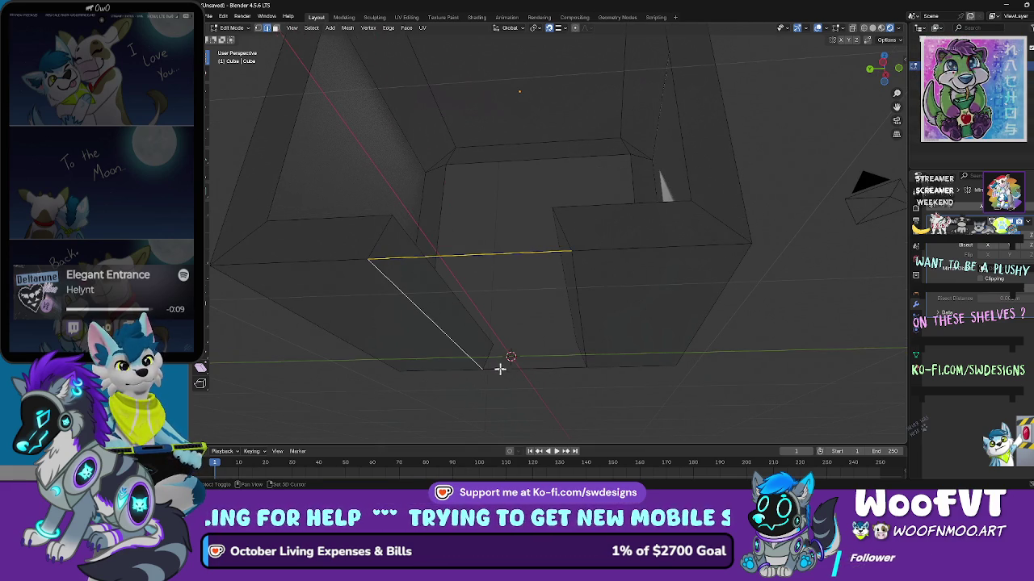
mouse_move(626, 338)
left_mouse_down()
mouse_move(657, 344)
mouse_move(535, 376)
left_mouse_up()
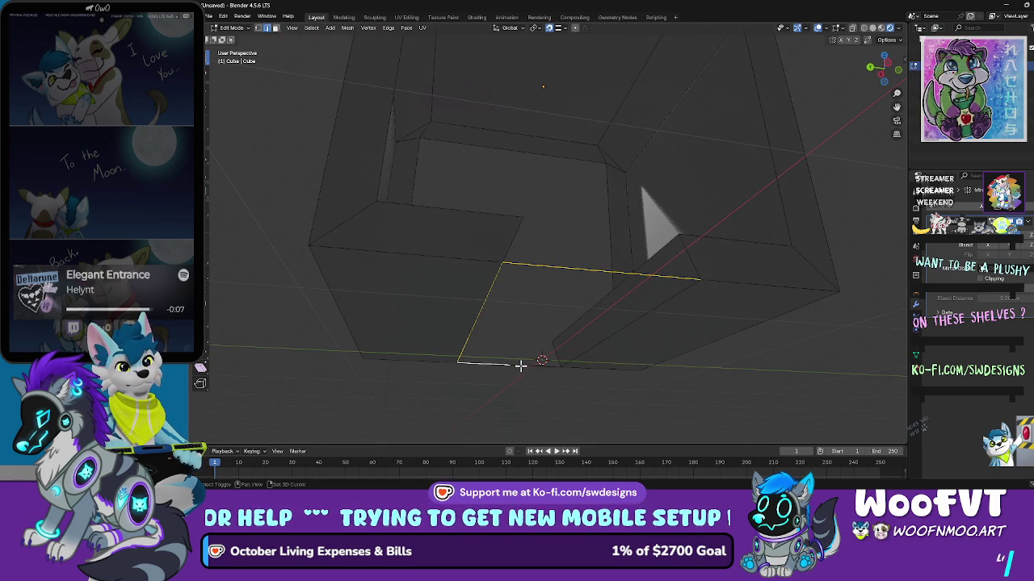
left_click(588, 351)
left_click_drag(654, 323, 649, 361)
left_click(648, 361)
mouse_move(586, 245)
left_mouse_down()
mouse_move(545, 259)
mouse_move(557, 288)
mouse_move(415, 279)
mouse_move(487, 251)
mouse_move(573, 294)
left_mouse_up()
scroll(573, 294, "up", 5)
Step: Orbit around the interior, checking the edge beside the channel and the left wall face
mouse_move(558, 258)
left_mouse_down()
mouse_move(482, 299)
mouse_move(383, 284)
mouse_move(364, 253)
mouse_move(423, 194)
left_mouse_up()
scroll(383, 284, "up", 2)
mouse_move(452, 129)
left_mouse_down()
mouse_move(468, 111)
mouse_move(455, 117)
left_mouse_up()
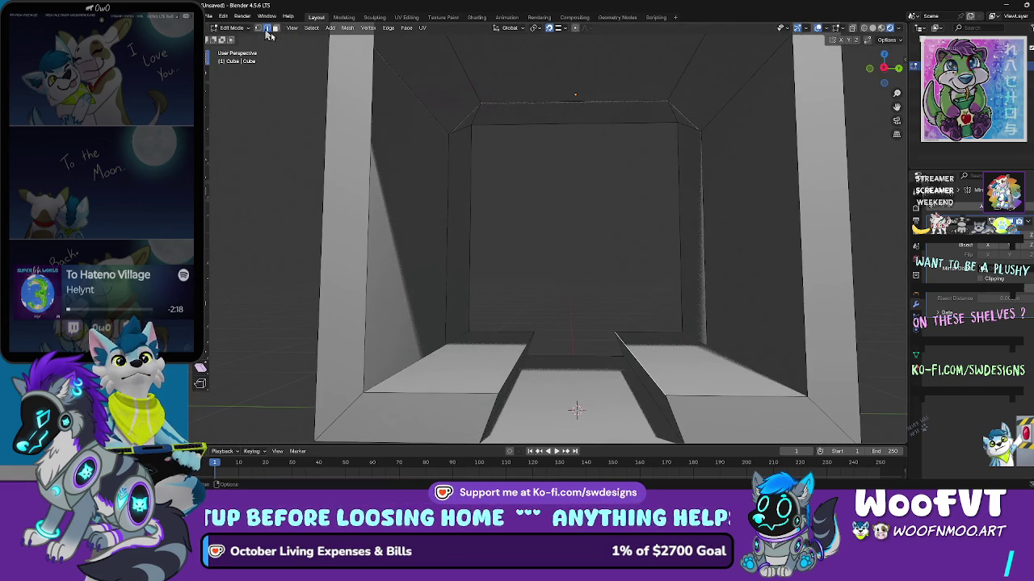
left_click(471, 203, "shift")
left_click_drag(452, 163, 359, 149)
mouse_move(423, 143)
left_mouse_down()
mouse_move(396, 116)
mouse_move(420, 132)
mouse_move(595, 173)
mouse_move(579, 183)
mouse_move(362, 177)
left_mouse_up()
left_click(428, 135)
Step: Select the entire tunnel mesh
scroll(367, 181, "down", 6)
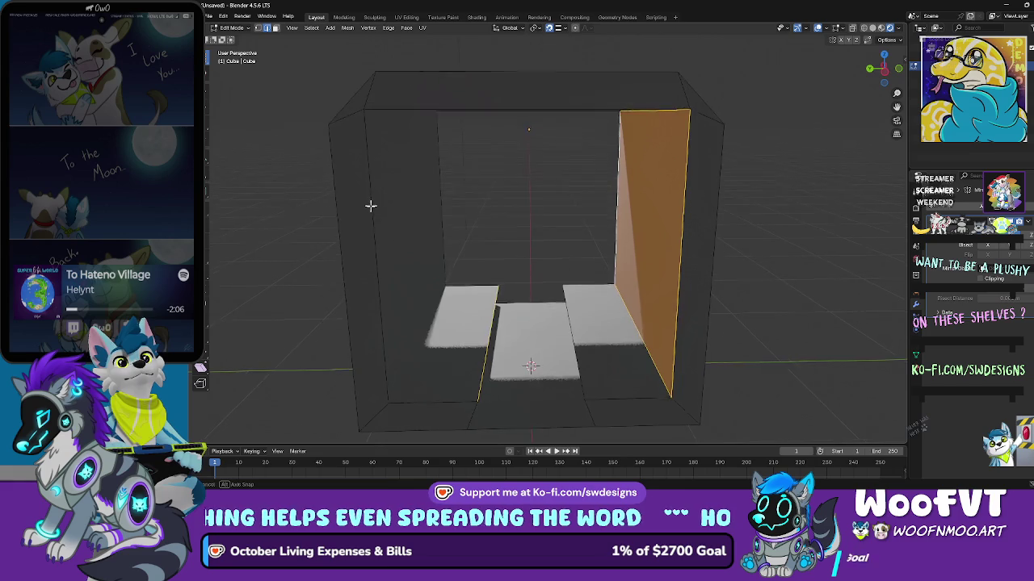
key("alt+a")
left_click_drag(420, 223, 259, 43)
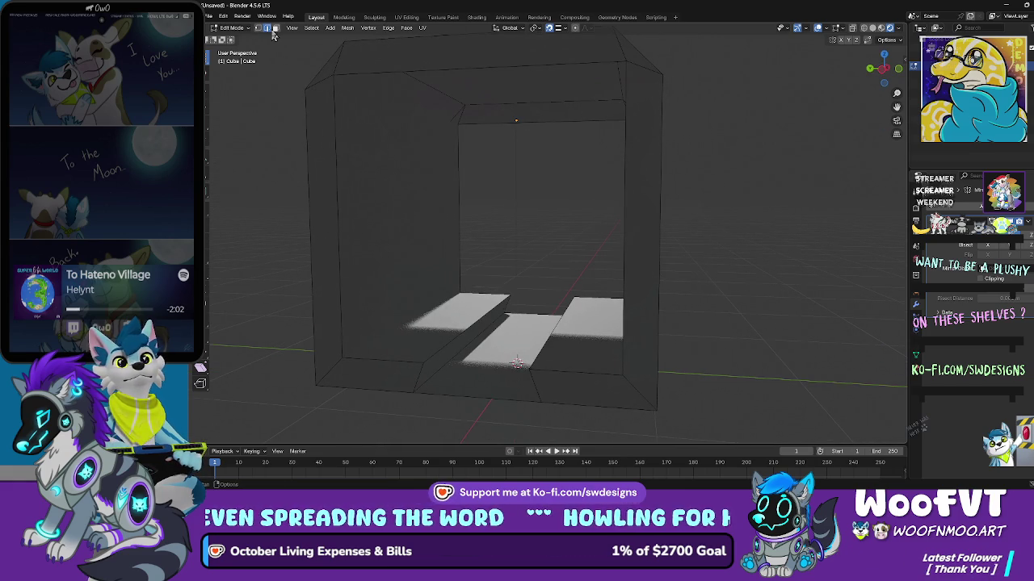
key("a")
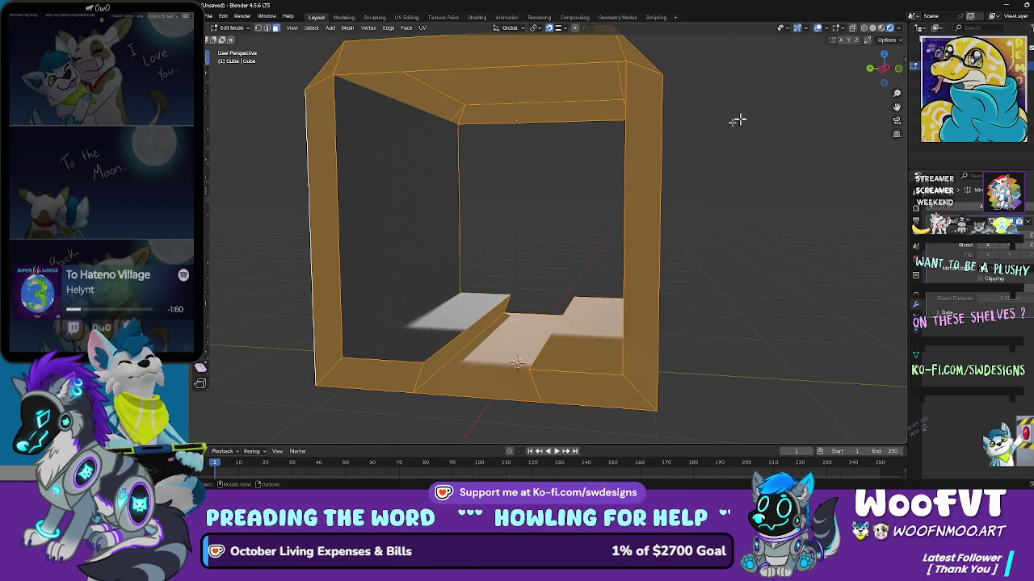
key("alt+a")
key("a")
mouse_move(549, 191)
left_mouse_down()
mouse_move(556, 203)
mouse_move(414, 105)
left_mouse_up()
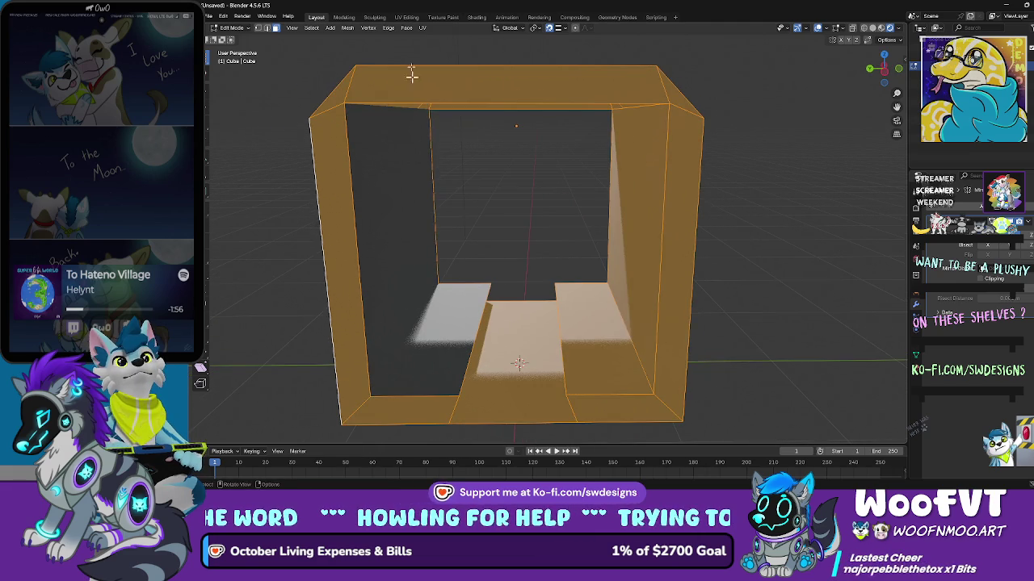
Step: Flip the normals of the whole mesh via Mesh > Normals > Flip
left_click(406, 27)
mouse_move(368, 29)
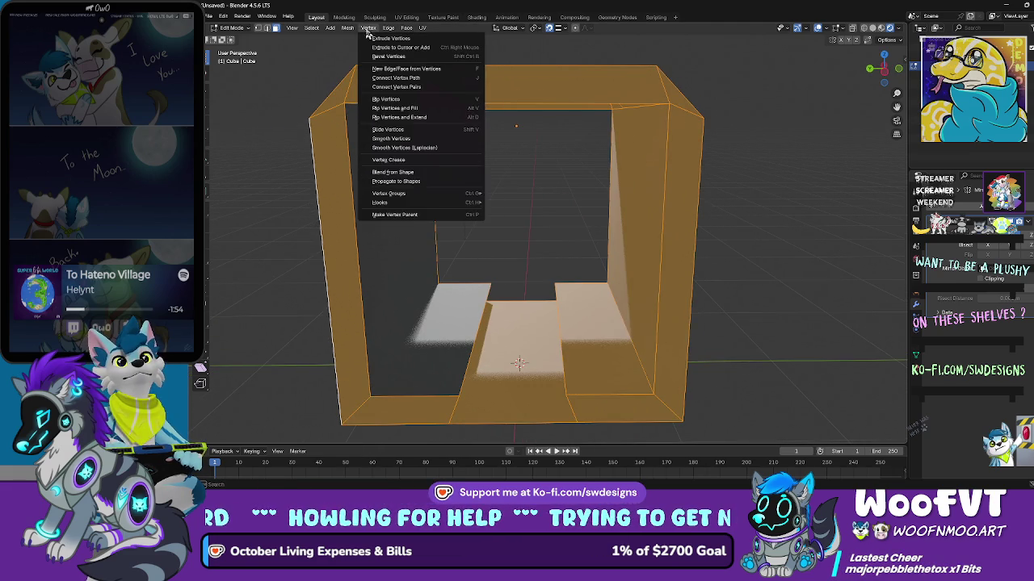
left_click(360, 30)
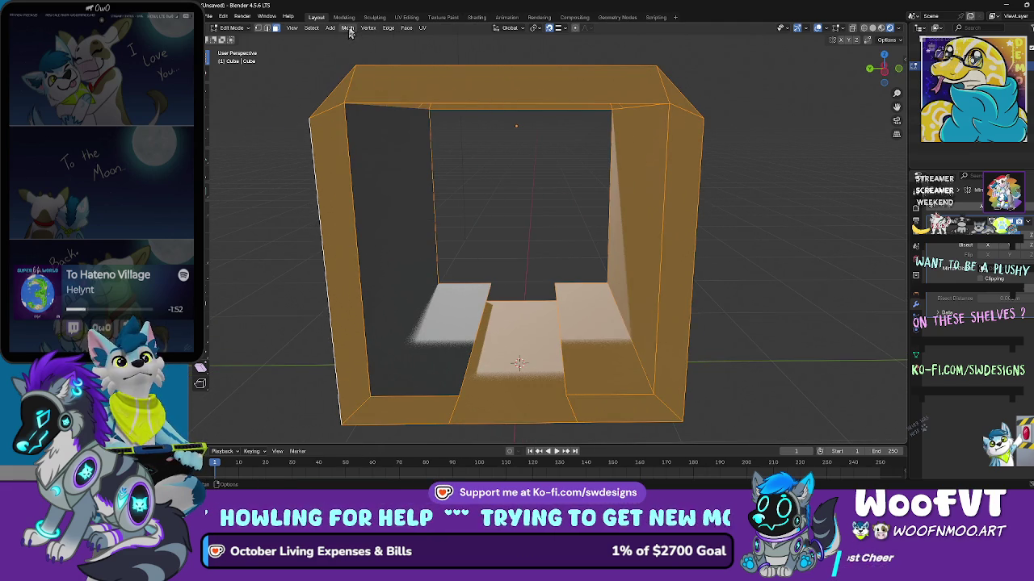
left_click(352, 30)
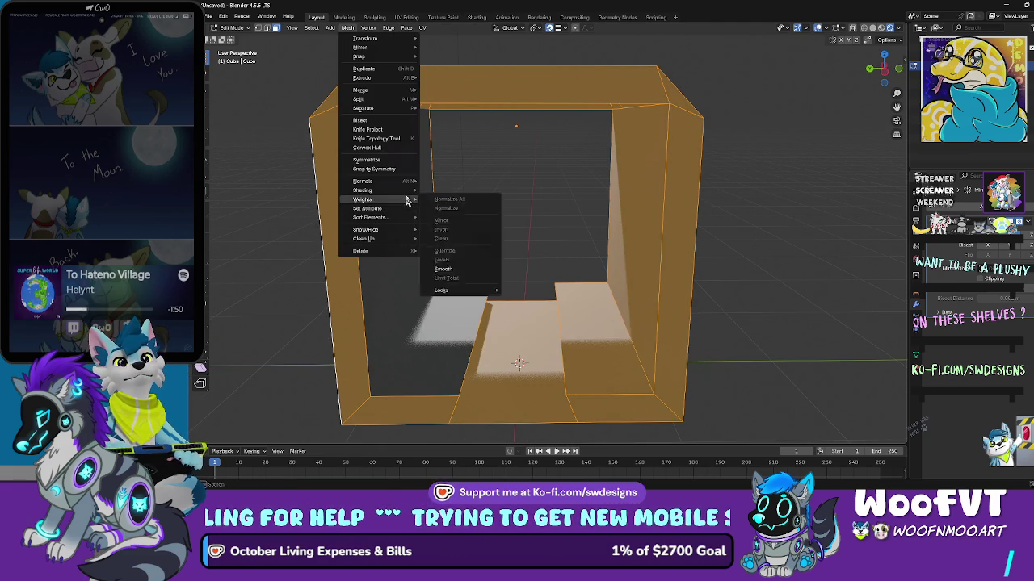
mouse_move(408, 181)
left_click(444, 187)
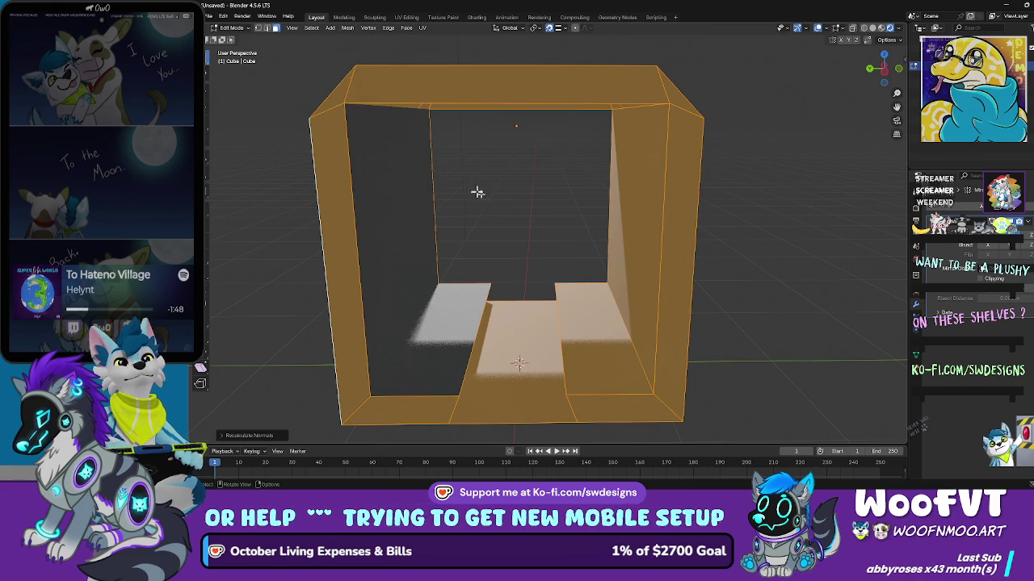
scroll(464, 197, "up", 5)
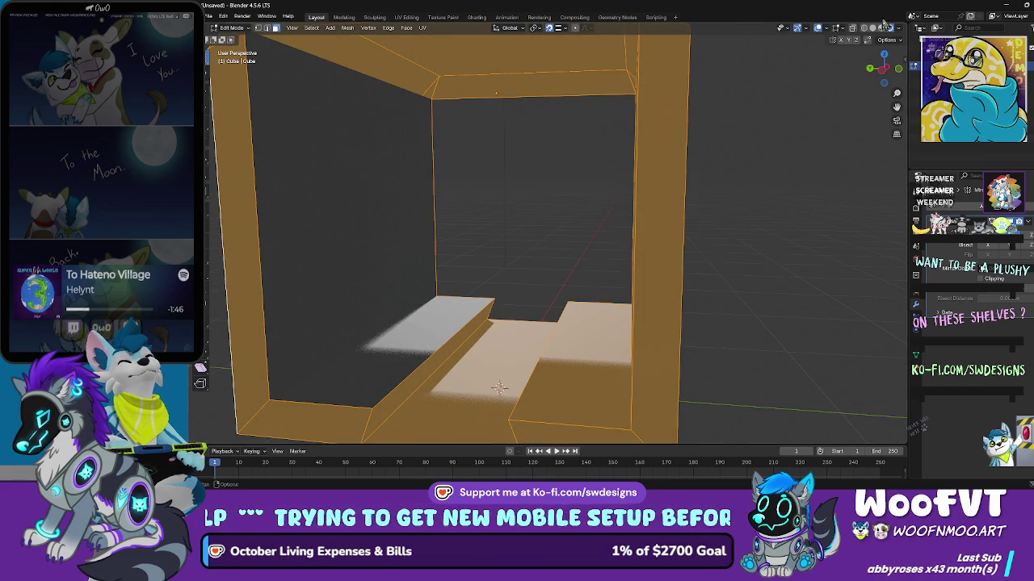
Step: Switch the viewport to Solid shading with X-ray enabled
left_click(882, 28)
left_click(873, 29)
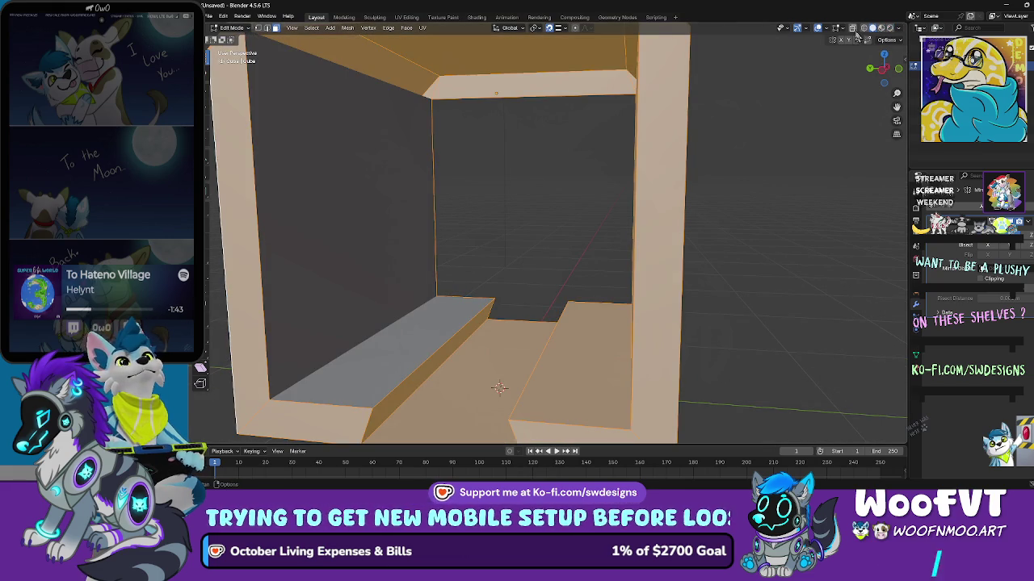
left_click(862, 31)
scroll(646, 65, "down", 5)
mouse_move(565, 76)
left_mouse_down()
mouse_move(491, 122)
mouse_move(583, 164)
mouse_move(658, 166)
mouse_move(571, 220)
left_mouse_up()
scroll(570, 220, "up", 8)
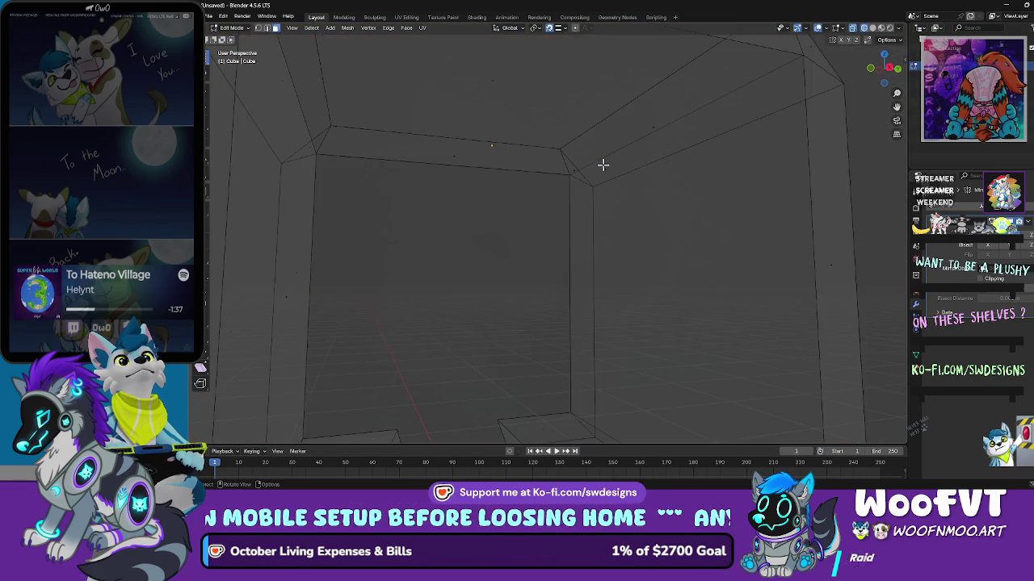
Step: Clear the selection and orbit around the box, picking a right-side vertical edge
key("alt+a")
left_click_drag(602, 162, 552, 159)
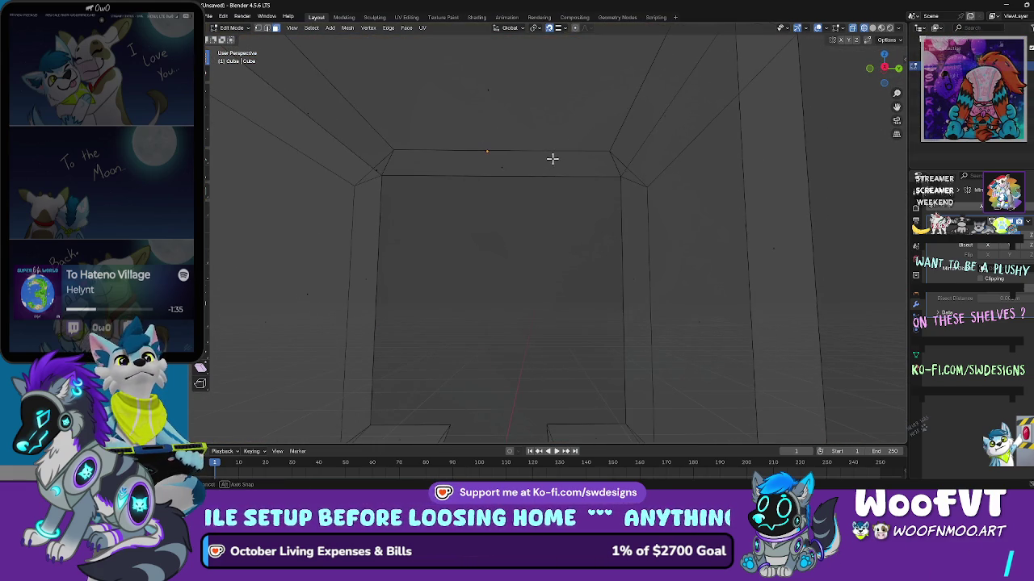
scroll(552, 159, "down", 8)
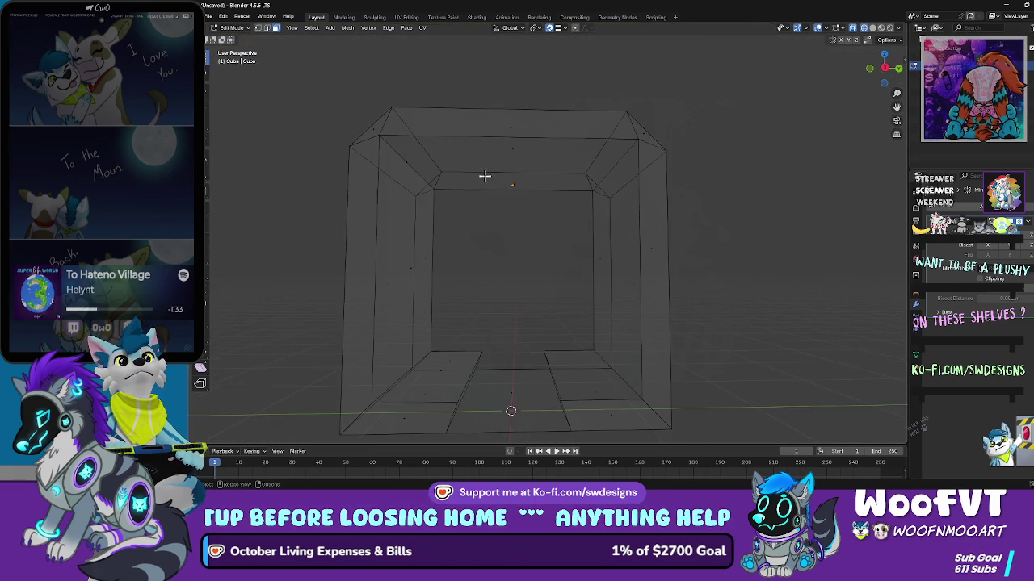
mouse_move(495, 184)
left_mouse_down()
mouse_move(506, 189)
mouse_move(488, 175)
left_mouse_up()
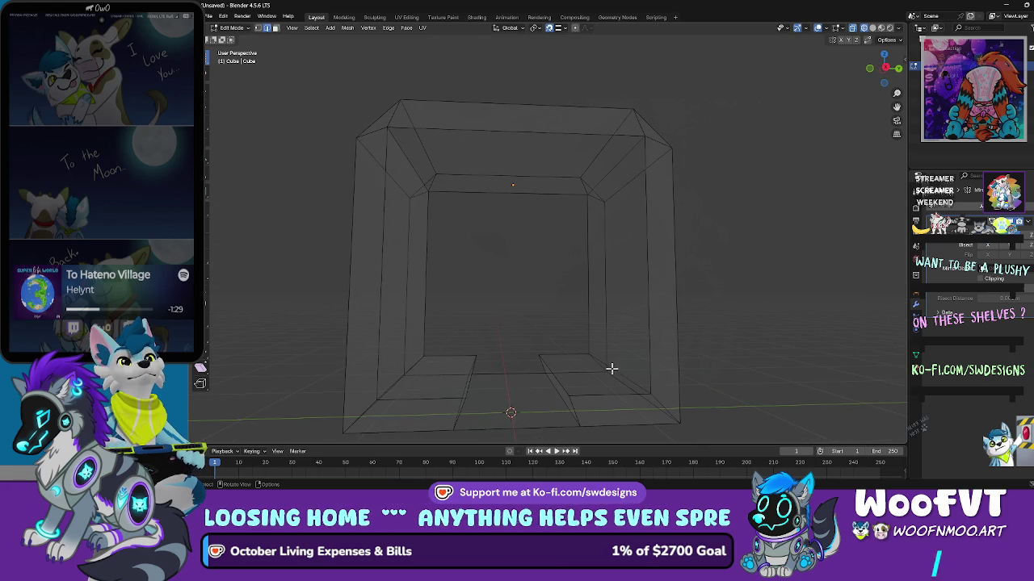
mouse_move(578, 243)
left_mouse_down()
mouse_move(607, 273)
mouse_move(606, 316)
mouse_move(573, 318)
mouse_move(587, 330)
mouse_move(605, 324)
left_mouse_up()
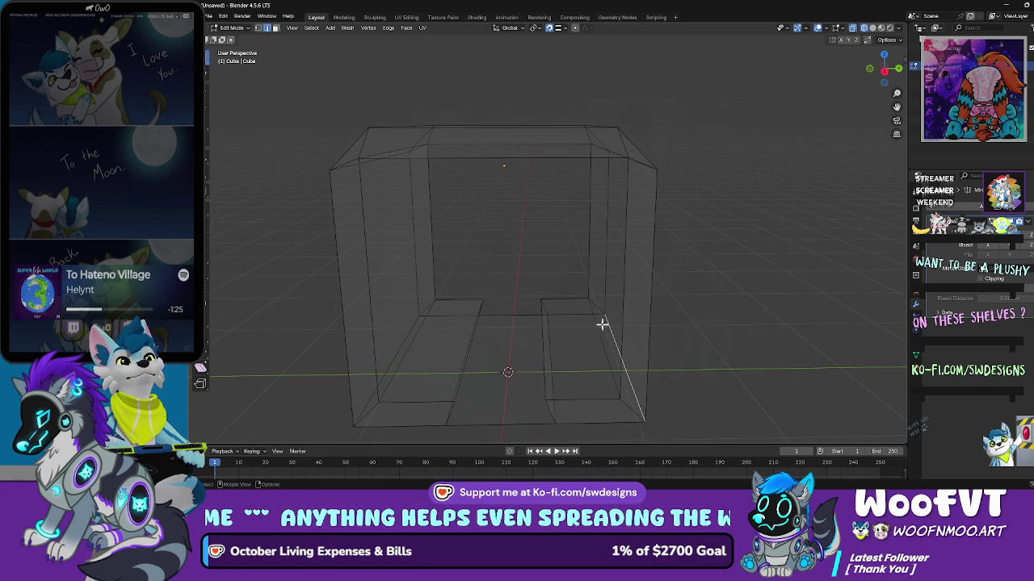
left_click(609, 374)
scroll(609, 372, "up", 4)
mouse_move(611, 371)
left_mouse_down()
mouse_move(619, 389)
mouse_move(681, 353)
mouse_move(605, 323)
mouse_move(659, 377)
mouse_move(743, 409)
mouse_move(593, 207)
mouse_move(606, 242)
mouse_move(606, 165)
mouse_move(509, 175)
mouse_move(445, 164)
left_mouse_up()
Step: Try selecting edges by the channel and an inner edge loop with circle select, then undo
left_click(634, 375)
left_click(646, 395)
left_click(702, 358)
left_click(637, 355)
left_click(585, 197)
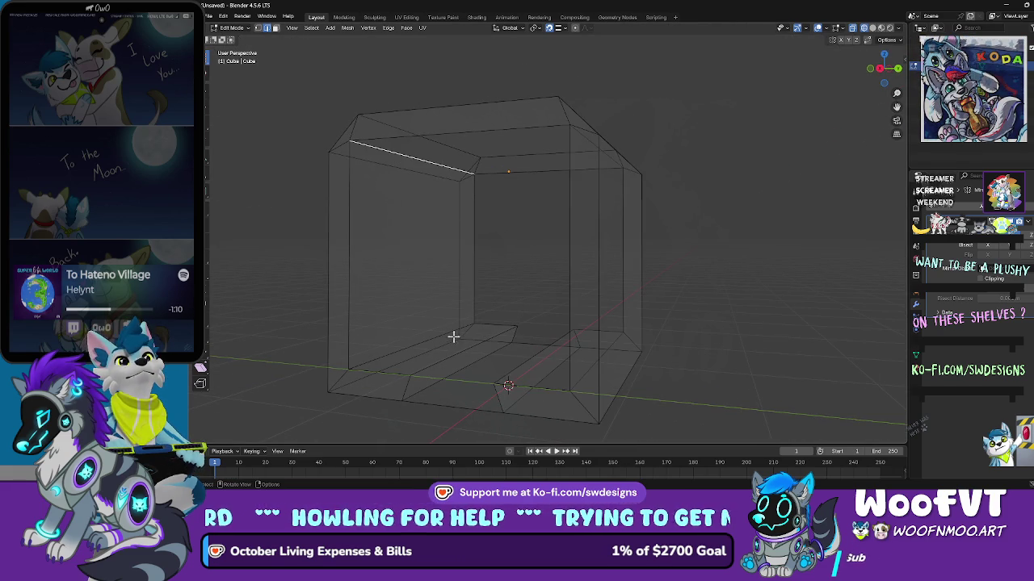
mouse_move(467, 328)
left_mouse_down()
mouse_move(579, 332)
mouse_move(601, 355)
mouse_move(552, 311)
mouse_move(546, 323)
left_mouse_up()
key("c")
left_click_drag(561, 372, 607, 378)
left_click(575, 368, "alt")
key("ctrl+z")
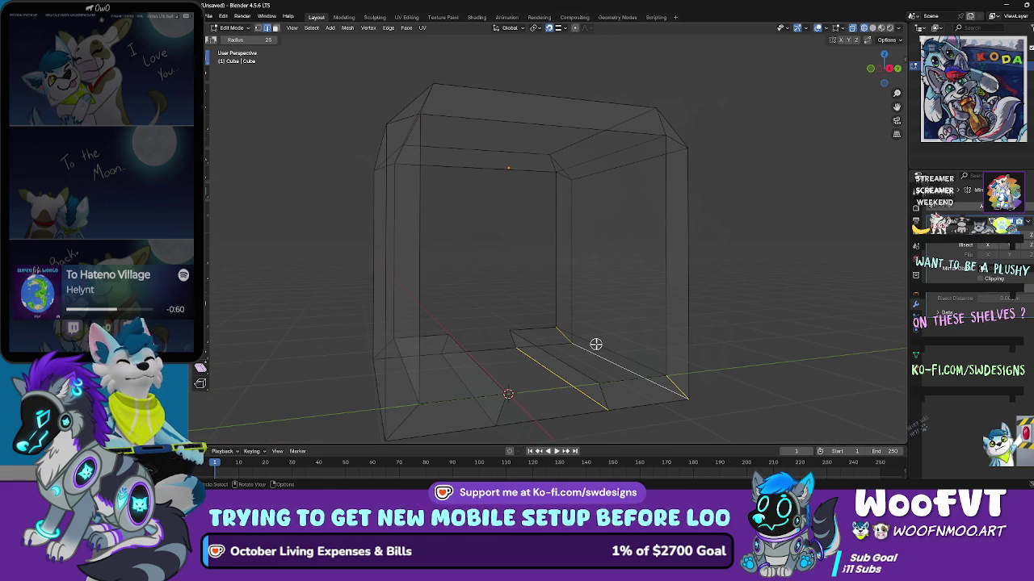
left_click_drag(595, 344, 608, 349)
Step: Select the whole tunnel mesh and scale it to a new size
key("a")
scroll(612, 344, "up", 8)
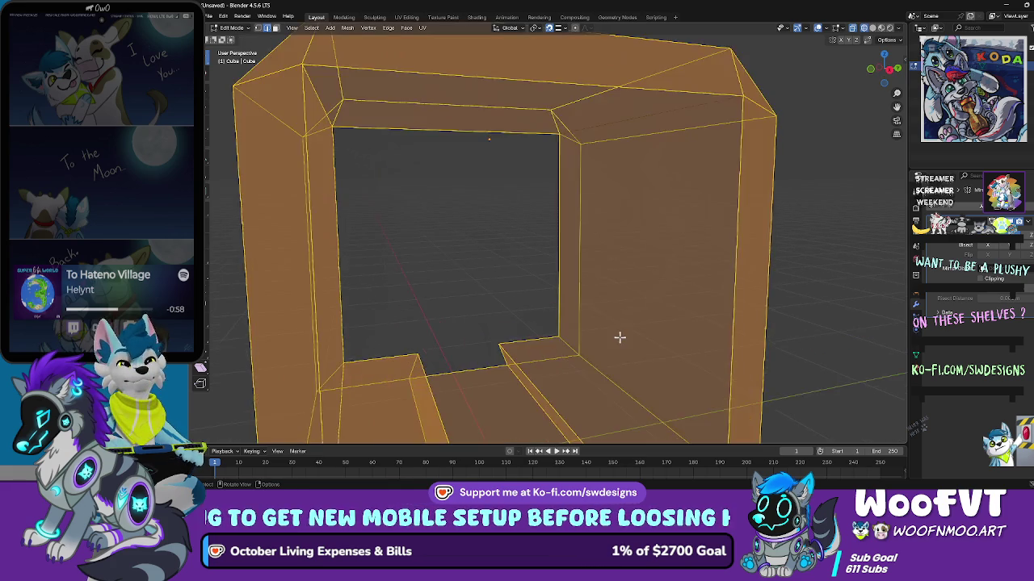
key("s")
left_click(671, 330)
scroll(671, 330, "down", 10)
scroll(671, 330, "up", 6)
scroll(671, 330, "down", 5)
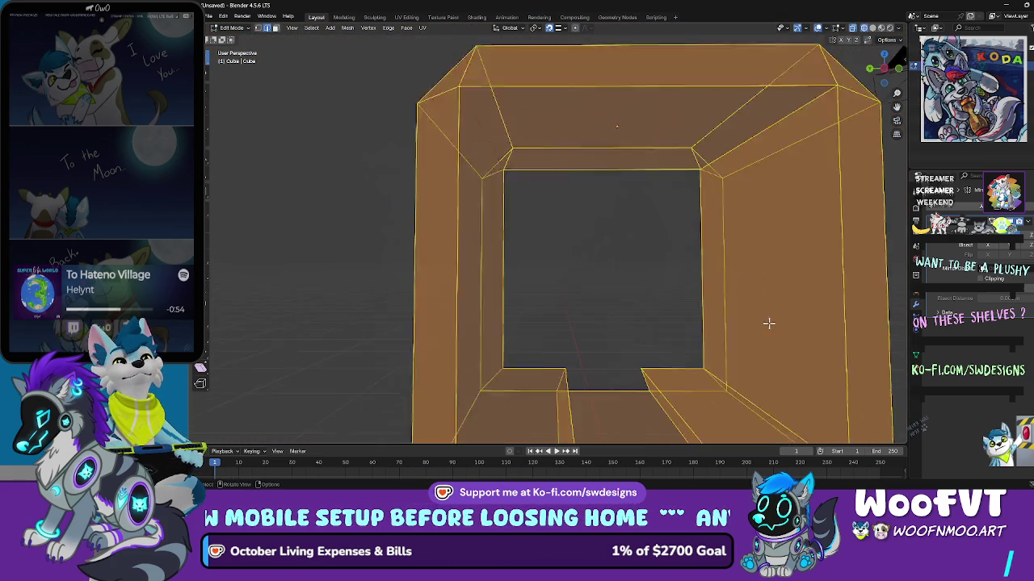
Step: Return the tunnel shell to Object Mode and orbit to a straight view
mouse_move(710, 300)
left_mouse_down()
mouse_move(616, 189)
mouse_move(343, 66)
left_mouse_up()
left_click(615, 183)
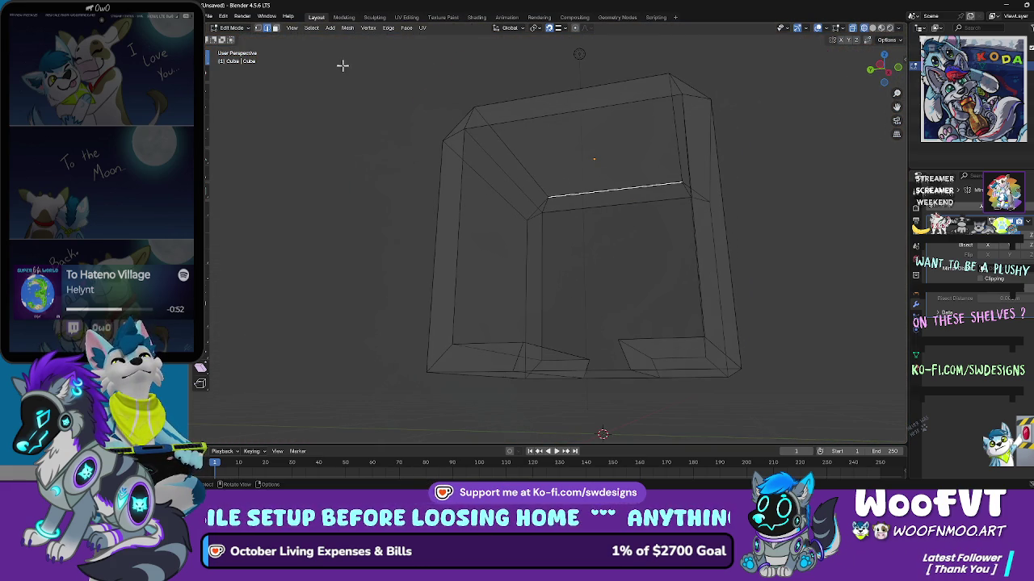
left_click(245, 29)
left_click(234, 38)
left_click_drag(525, 154, 521, 189)
left_click_drag(542, 195, 558, 204)
mouse_move(501, 158)
left_mouse_down()
mouse_move(563, 162)
mouse_move(535, 129)
mouse_move(487, 108)
mouse_move(484, 134)
mouse_move(501, 133)
mouse_move(485, 123)
left_mouse_up()
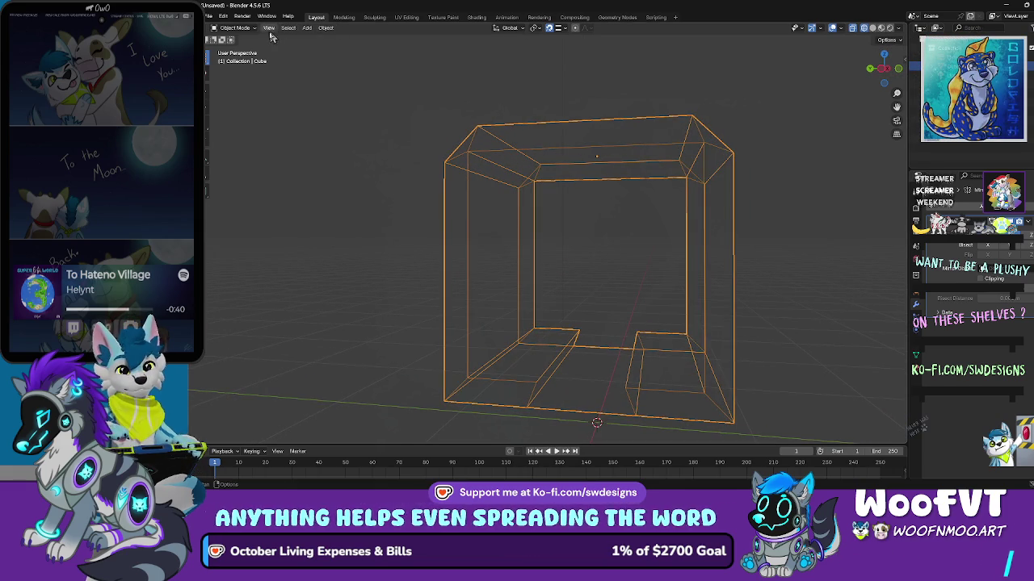
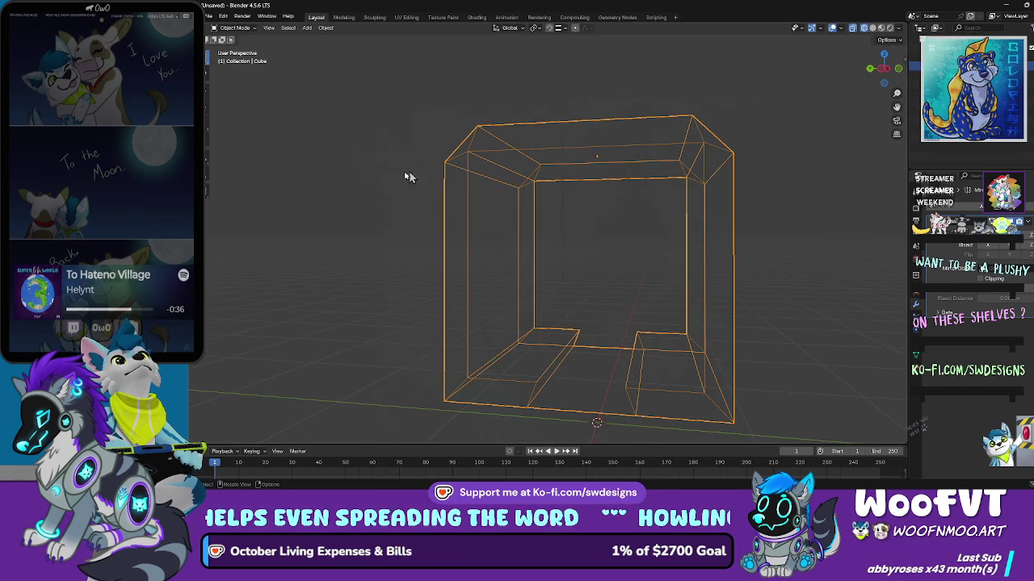
Step: Enter Edit Mode on the box frame and orbit the view inside it
left_click(232, 28)
left_click(244, 51)
scroll(528, 187, "up", 5)
scroll(531, 215, "down", 3)
scroll(524, 360, "down", 1)
scroll(524, 361, "up", 6)
mouse_move(498, 326)
left_mouse_down()
mouse_move(510, 342)
mouse_move(494, 323)
mouse_move(517, 315)
mouse_move(514, 290)
left_mouse_up()
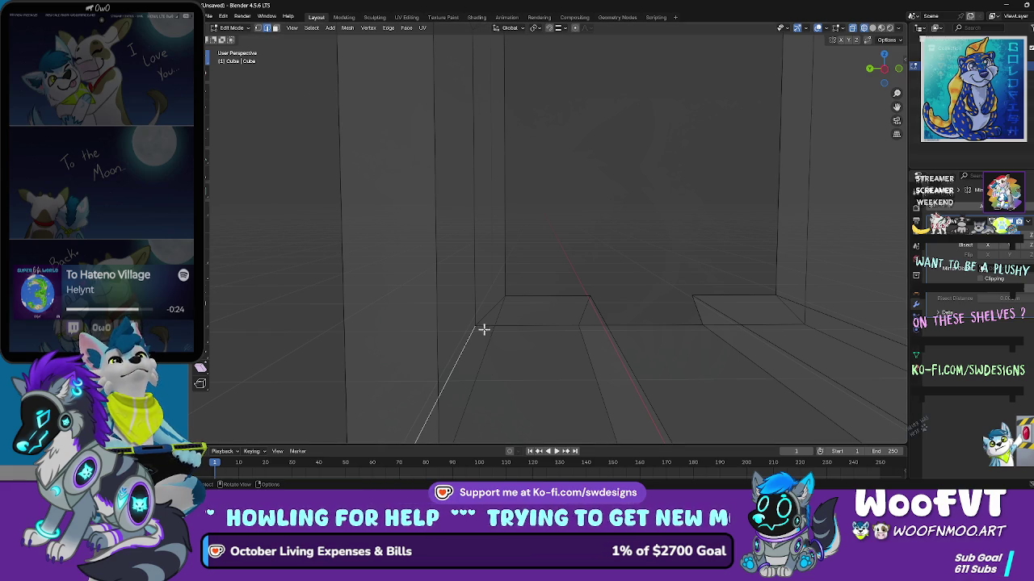
Step: In vertex select mode, delete the stray vertices at the frame's inner left corner
left_click(259, 29)
scroll(517, 295, "down", 5)
scroll(509, 316, "up", 5)
mouse_move(510, 315)
left_mouse_down()
mouse_move(531, 300)
mouse_move(521, 303)
mouse_move(533, 319)
left_mouse_up()
scroll(533, 318, "down", 3)
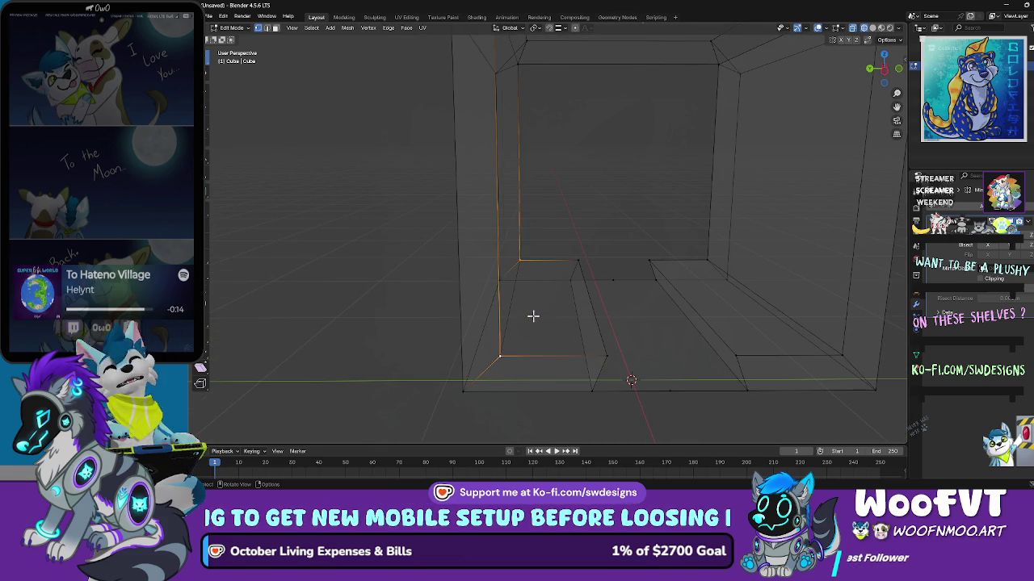
key("x")
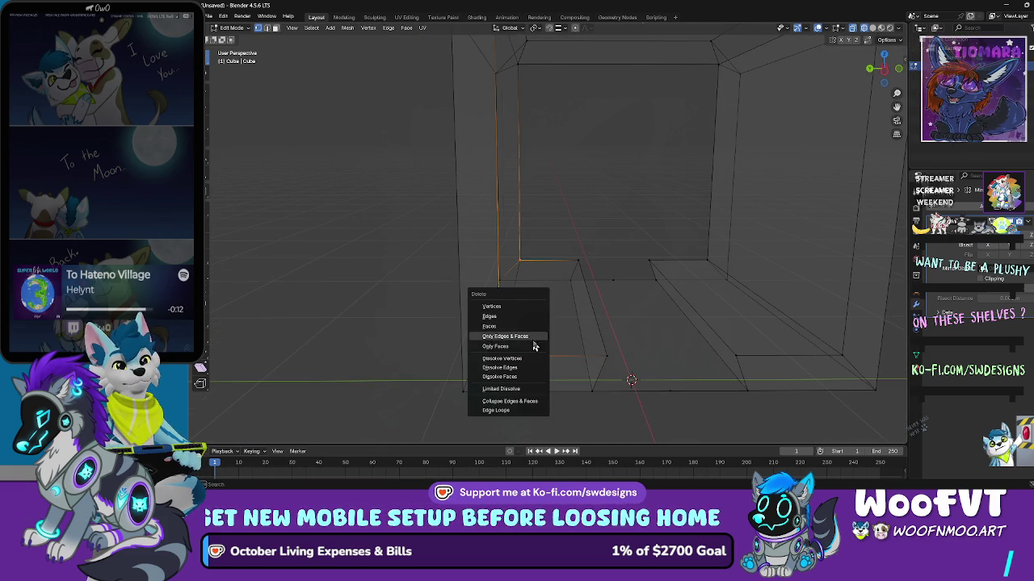
left_click(526, 306)
mouse_move(530, 299)
left_mouse_down()
mouse_move(556, 297)
mouse_move(546, 298)
left_mouse_up()
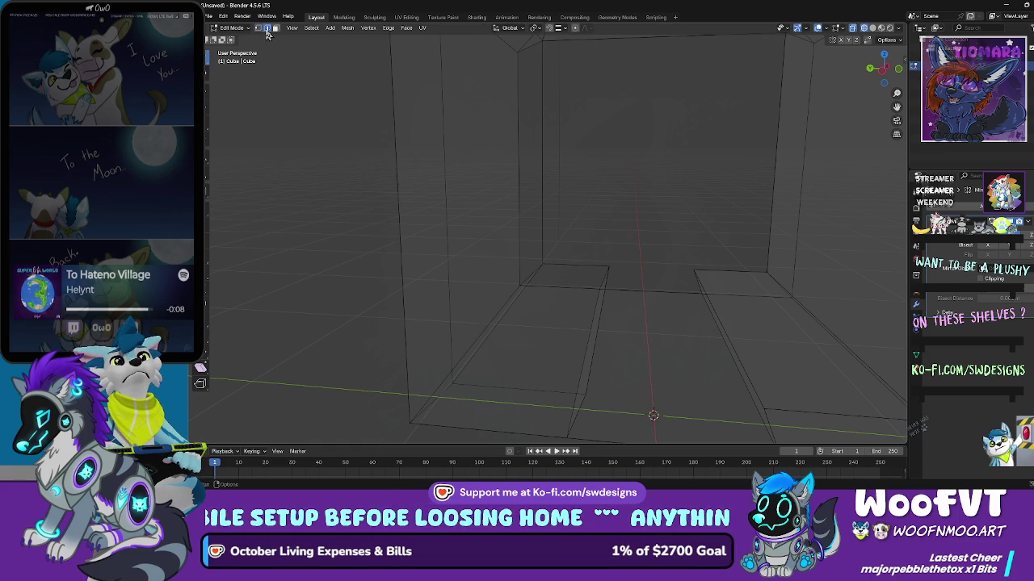
Step: Select the frame's top edge and orbit back to a front view
left_click(501, 316)
mouse_move(507, 309)
left_mouse_down()
mouse_move(522, 323)
mouse_move(496, 294)
left_mouse_up()
left_click(509, 242)
mouse_move(508, 225)
left_mouse_down()
mouse_move(528, 230)
mouse_move(526, 192)
mouse_move(516, 234)
left_mouse_up()
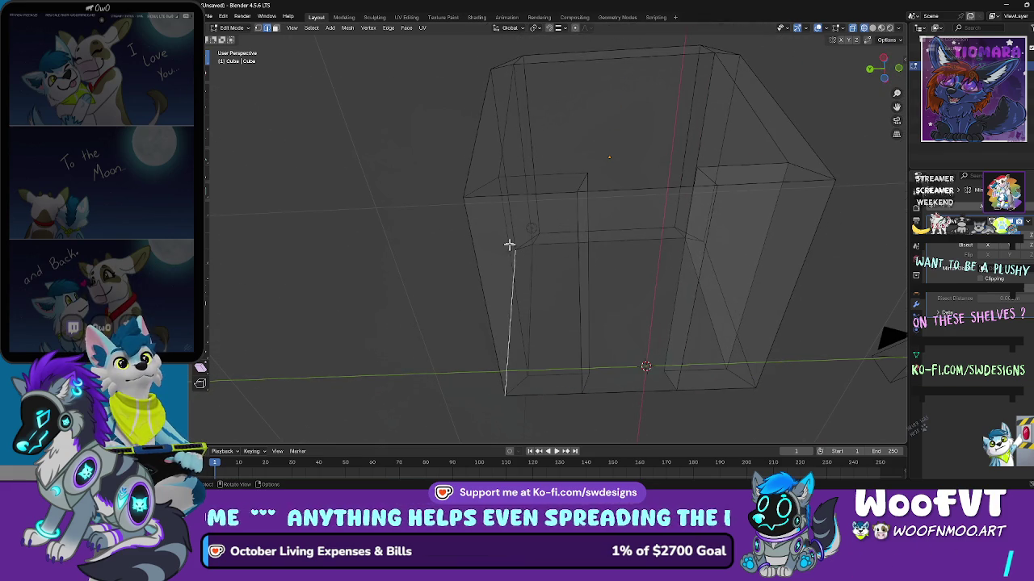
scroll(510, 243, "up", 8)
scroll(455, 291, "down", 8)
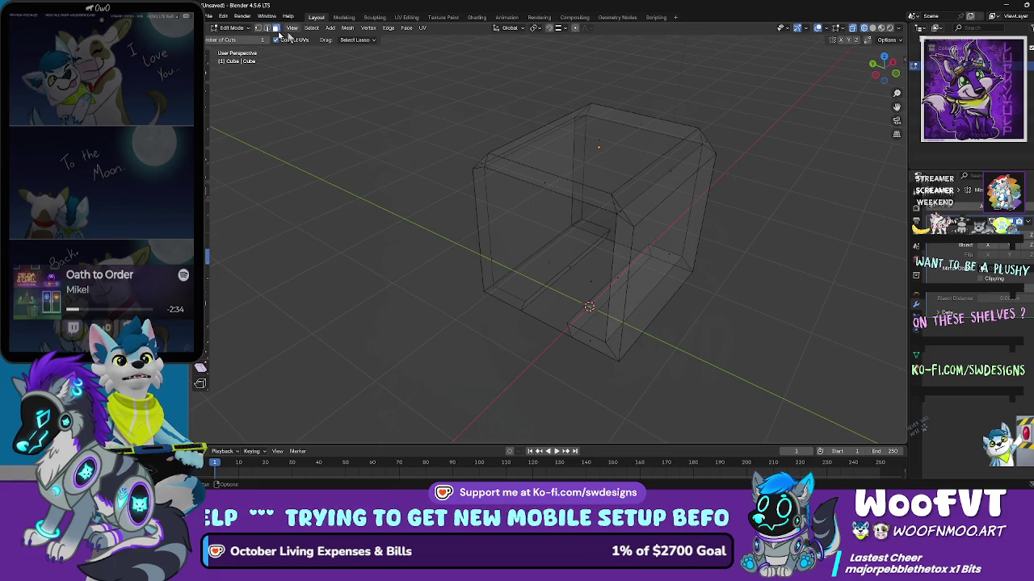
Step: Switch to the box selection tool and select the box's top face
left_click(232, 28)
left_click(231, 31)
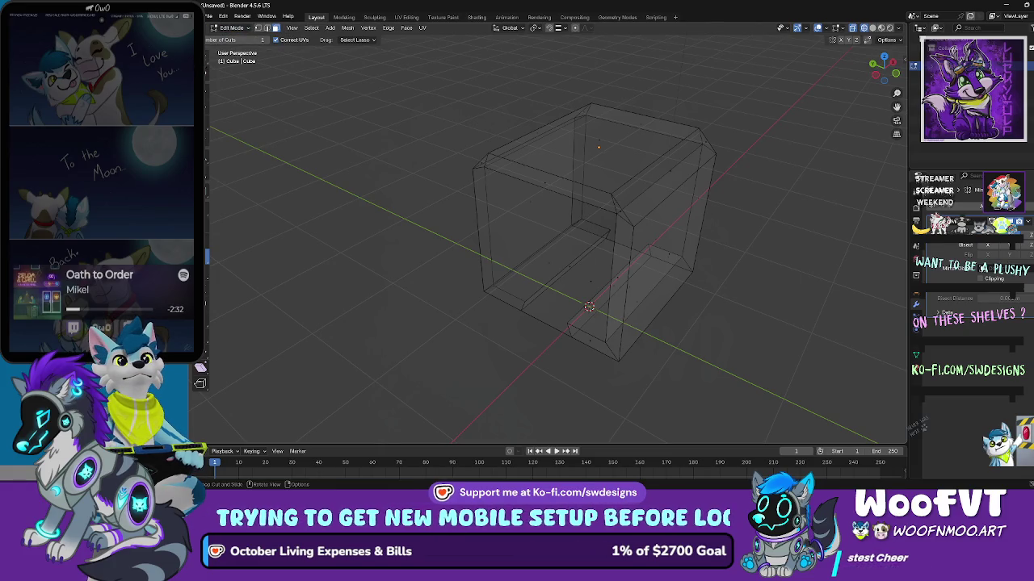
left_click(208, 70)
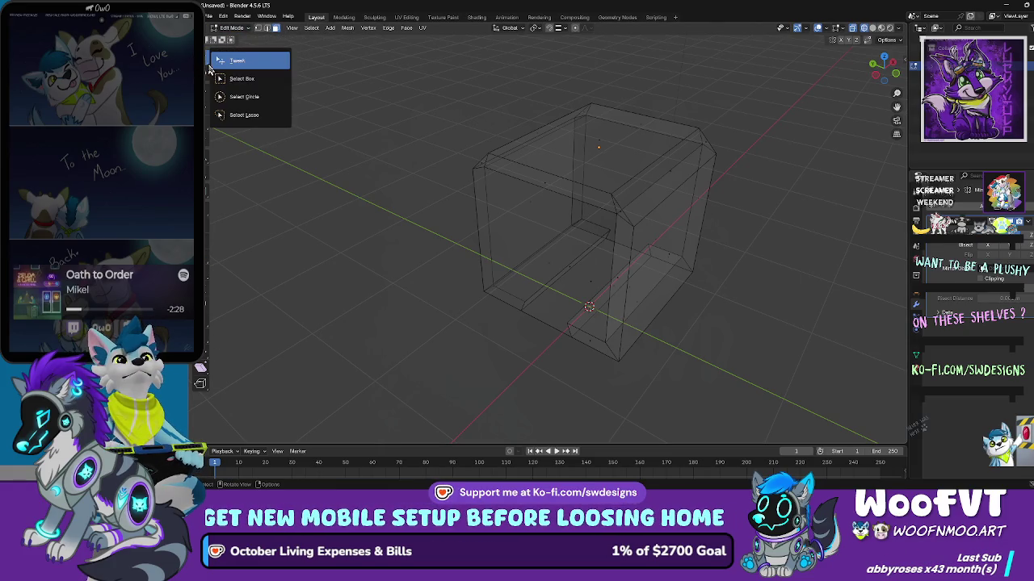
left_click_drag(206, 69, 252, 79)
left_click(598, 166)
scroll(600, 169, "up", 3)
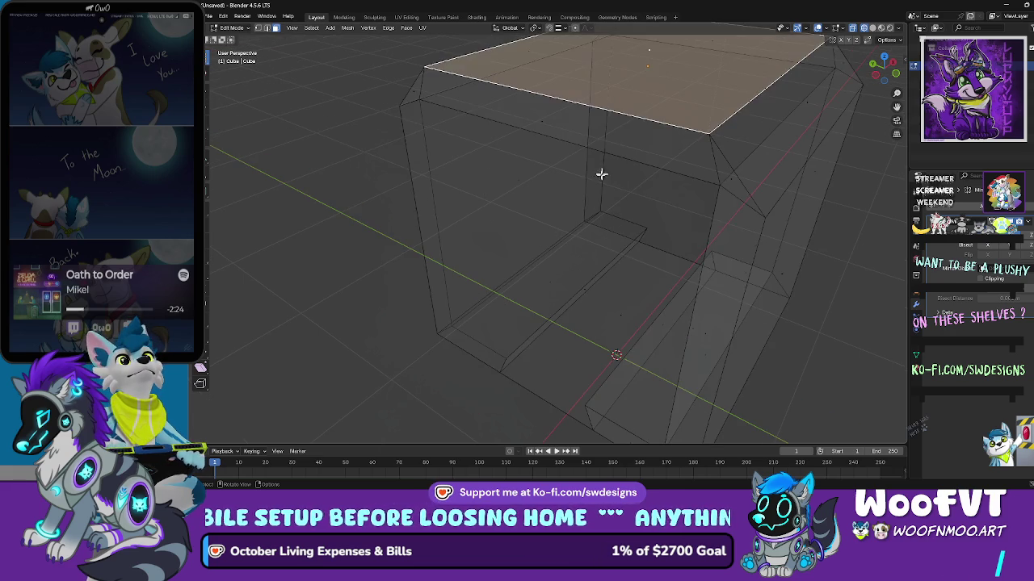
scroll(624, 150, "down", 3)
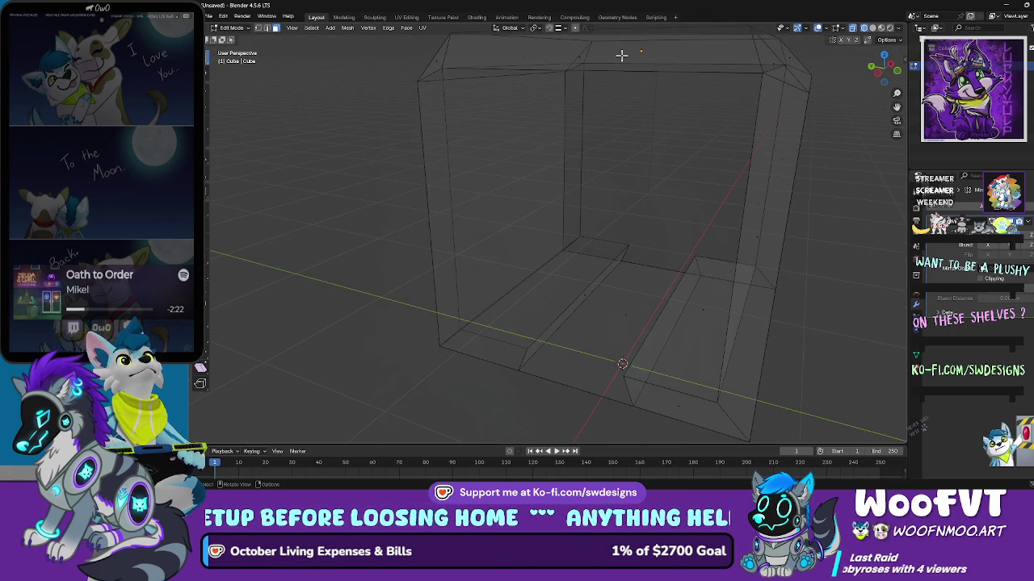
scroll(621, 53, "down", 2)
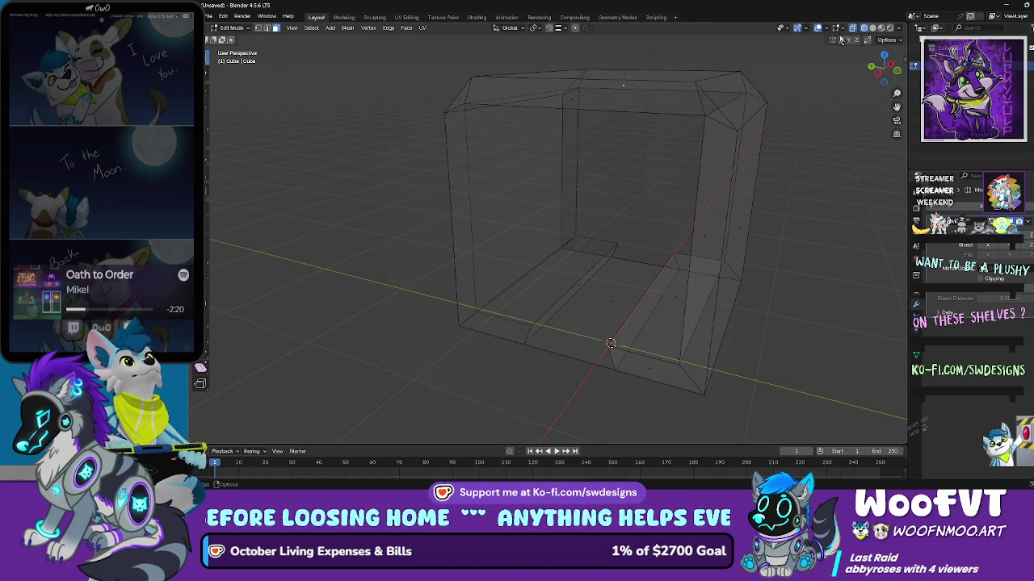
Step: Show the frame in Solid shading and delete the left outer edge's vertices
left_click(871, 28)
left_click(565, 89)
left_click(530, 209)
mouse_move(534, 263)
left_mouse_down()
mouse_move(593, 254)
mouse_move(548, 253)
left_mouse_up()
key("x")
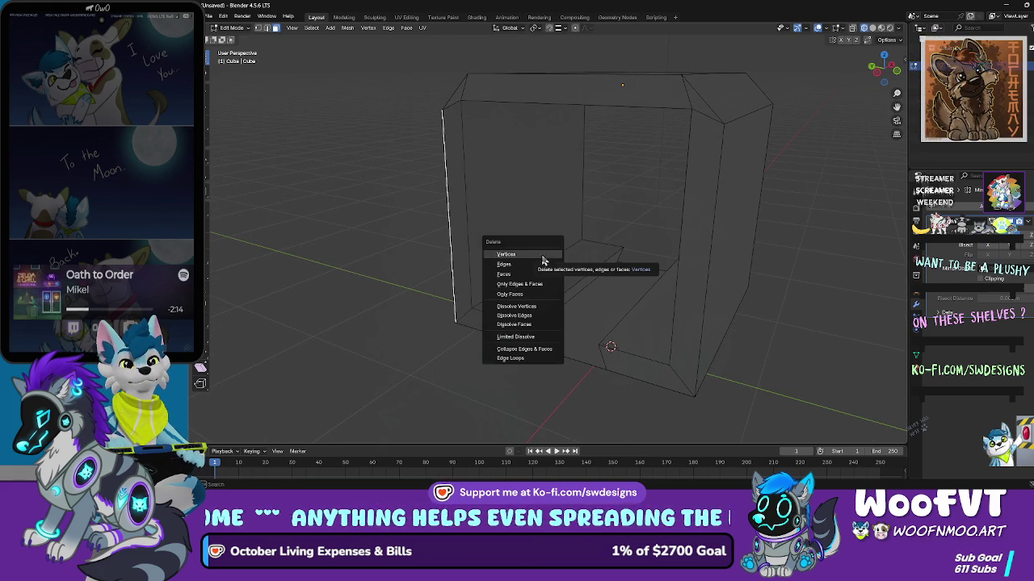
left_click(530, 274)
Step: Select the slanted floor face on the frame's open side
mouse_move(528, 272)
left_mouse_down()
mouse_move(558, 240)
mouse_move(609, 242)
mouse_move(527, 221)
mouse_move(602, 214)
mouse_move(496, 219)
mouse_move(512, 213)
left_mouse_up()
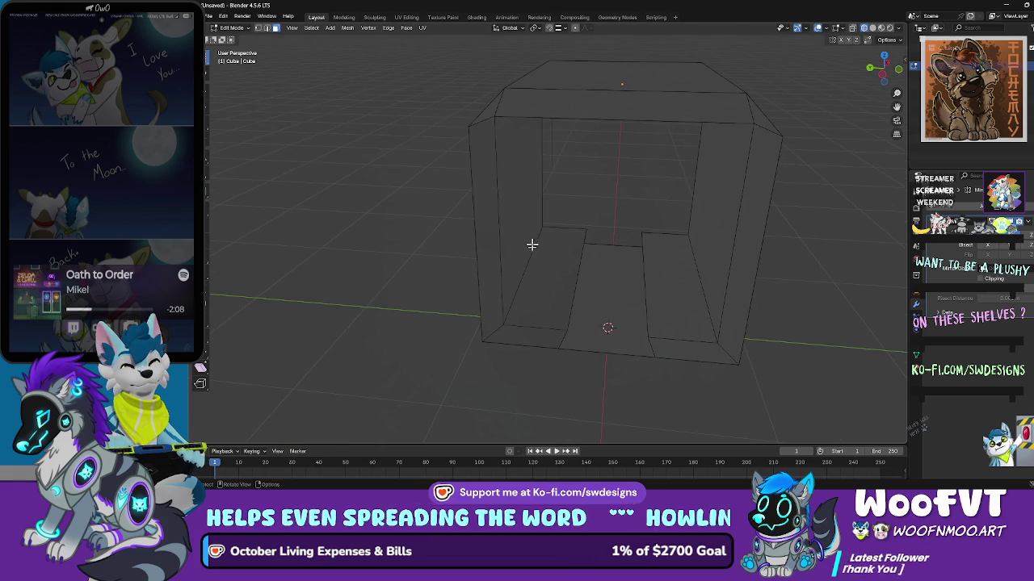
mouse_move(546, 264)
left_mouse_down()
mouse_move(538, 231)
mouse_move(529, 268)
mouse_move(568, 275)
mouse_move(538, 281)
mouse_move(508, 231)
mouse_move(554, 236)
mouse_move(479, 246)
mouse_move(501, 231)
left_mouse_up()
right_click(538, 231)
left_click(535, 233)
left_click(671, 275)
left_click(529, 289)
key("ctrl+z")
left_click(501, 234)
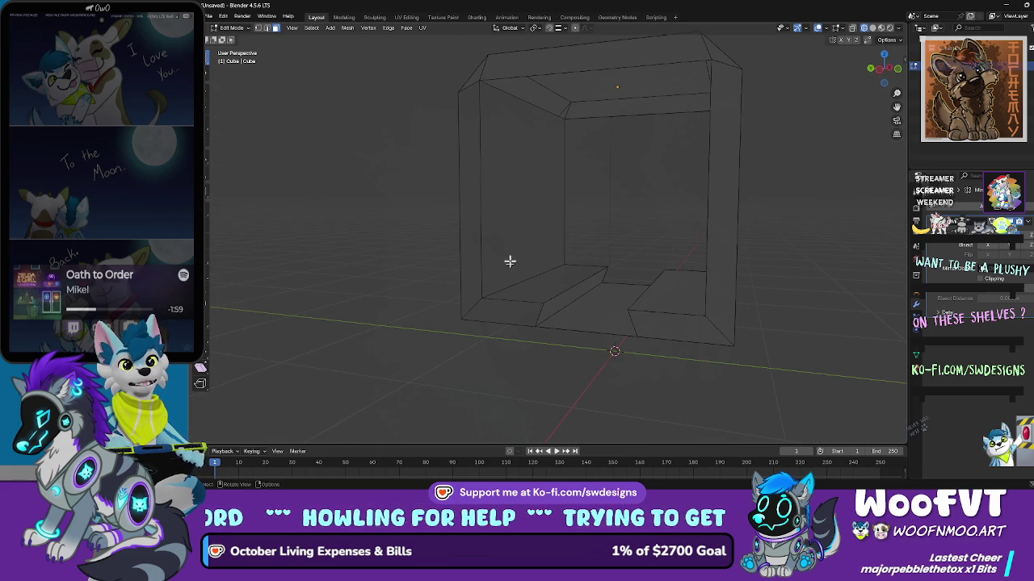
left_click(551, 306)
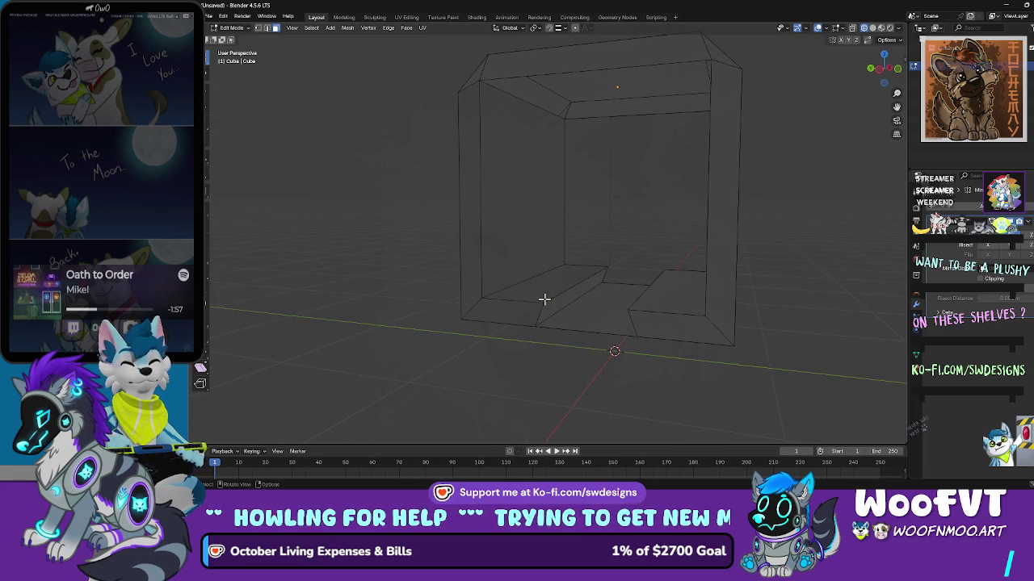
Step: Return to Object Mode with the box frame object selected
left_click(548, 287, "alt")
left_click_drag(544, 274, 590, 253)
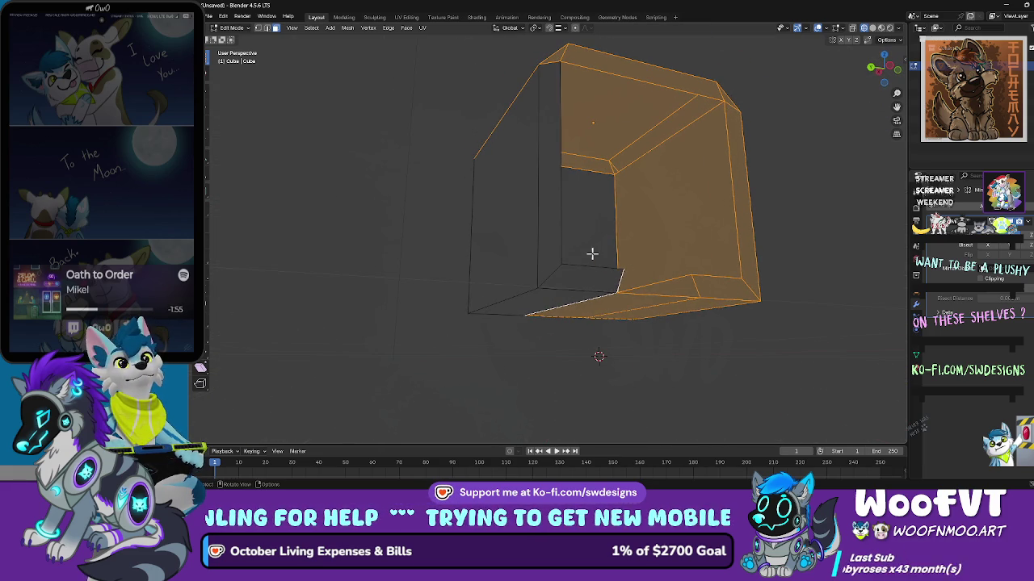
left_click(234, 29)
left_click(237, 38)
left_click(380, 128)
left_click(536, 175)
mouse_move(624, 185)
left_mouse_down()
mouse_move(587, 223)
mouse_move(574, 217)
mouse_move(590, 222)
left_mouse_up()
Step: Duplicate the box frame and move the copy -1.818 m along Y
key("shift+d")
right_click(571, 218)
key("g")
key("y")
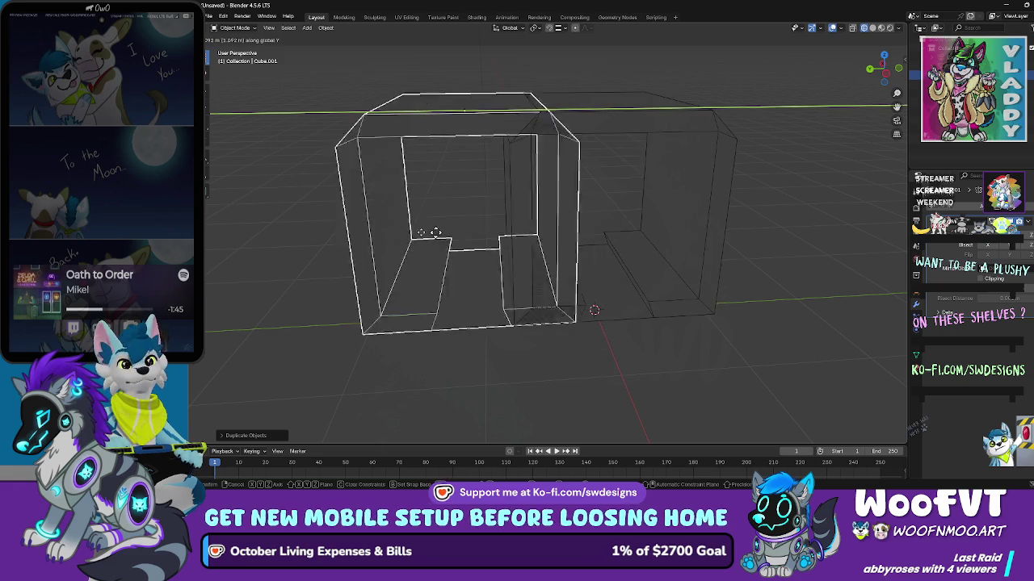
left_click(359, 240)
Step: Delete the original Cube and select Cube.001
left_click(521, 239)
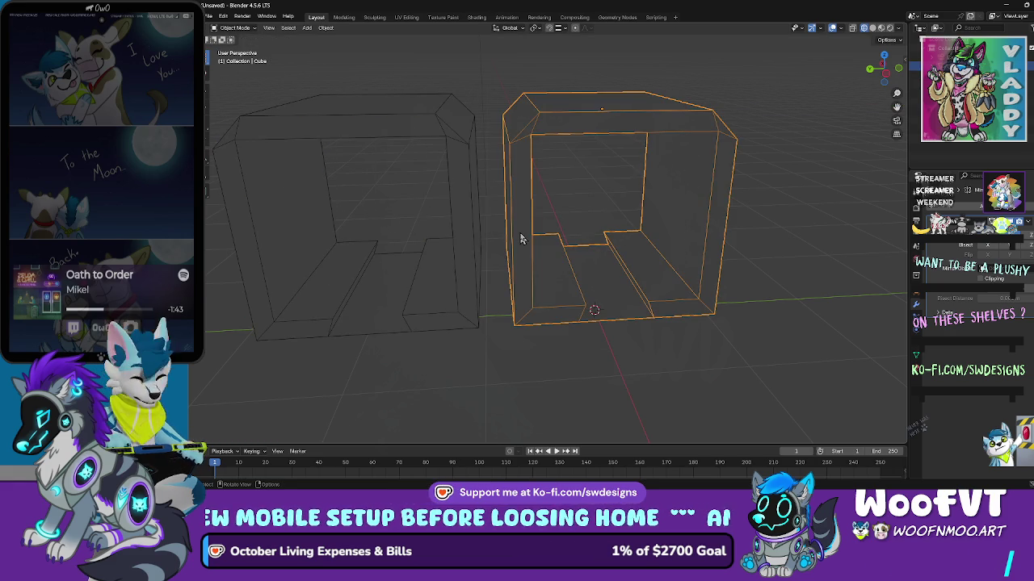
key("Delete")
left_click(457, 274)
mouse_move(450, 274)
left_mouse_down()
mouse_move(403, 267)
mouse_move(410, 276)
mouse_move(461, 239)
mouse_move(492, 240)
mouse_move(428, 192)
mouse_move(542, 237)
left_mouse_up()
scroll(485, 240, "up", 4)
scroll(542, 237, "down", 2)
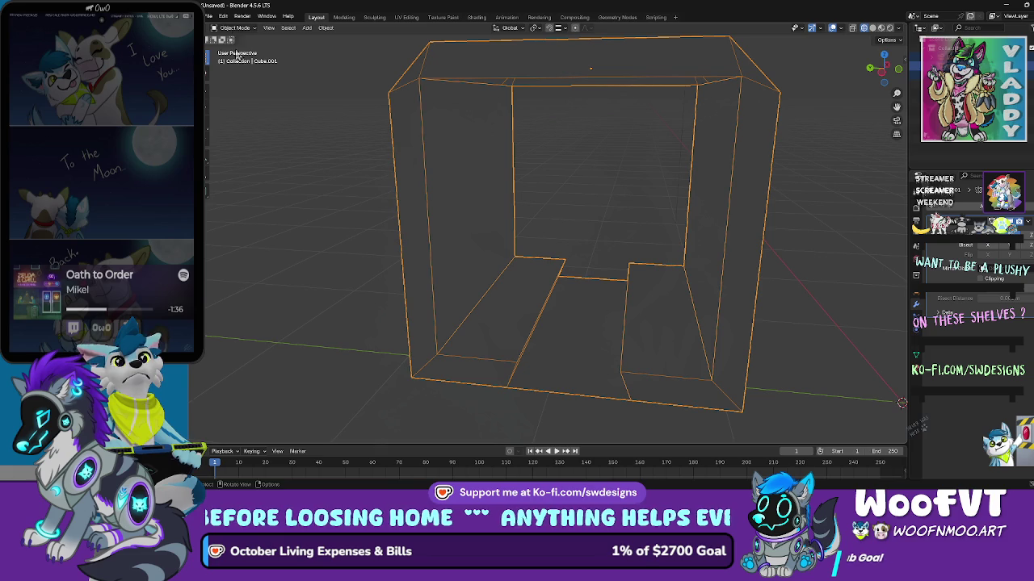
left_click(232, 27)
Step: In Edit Mode on Cube.001, delete the top, right and floor face loop
left_click(230, 50)
key("alt+a")
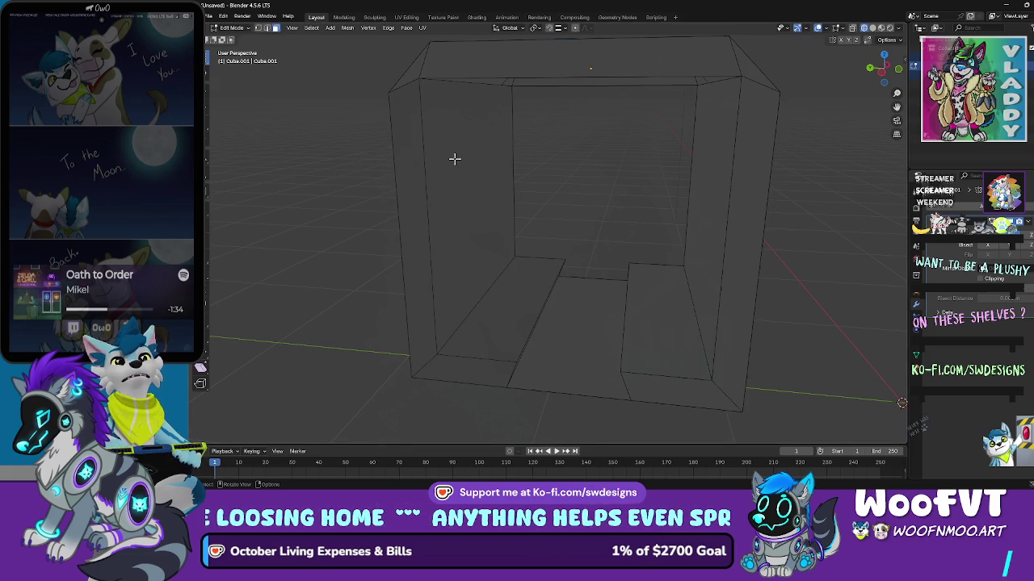
left_click_drag(454, 114, 450, 85)
left_click(449, 103, "alt")
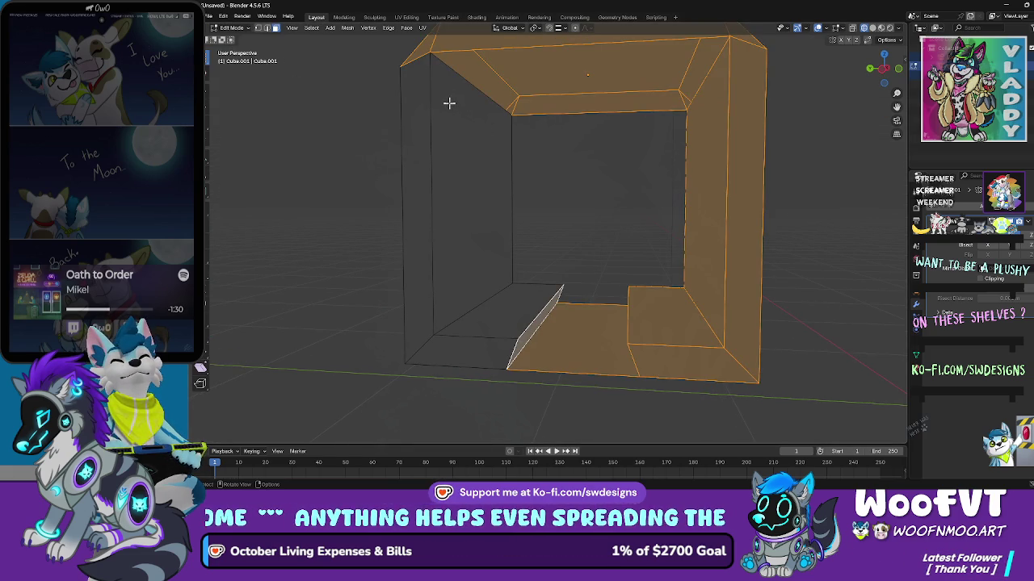
mouse_move(520, 288)
left_mouse_down()
mouse_move(565, 288)
mouse_move(554, 295)
left_mouse_up()
key("x")
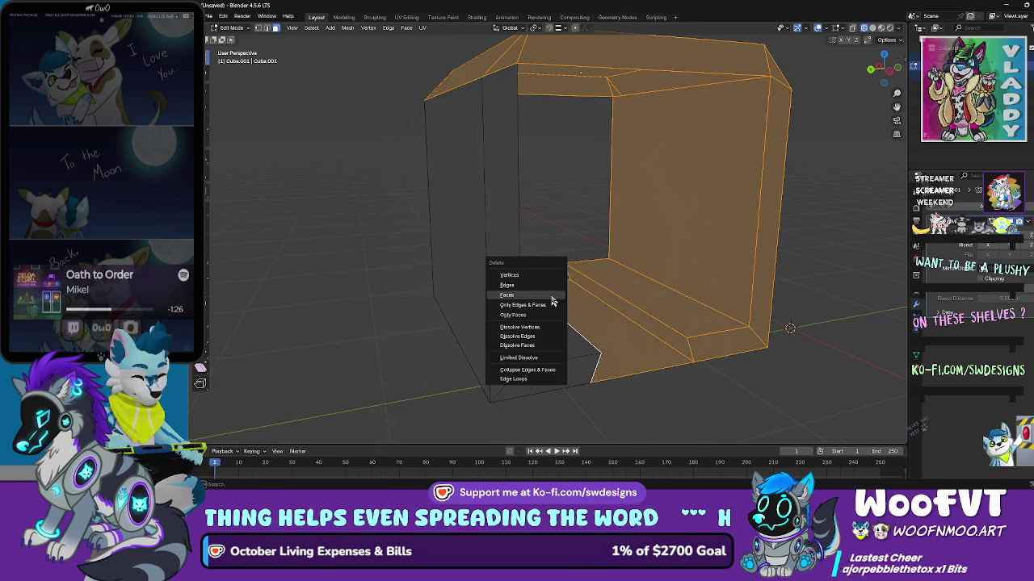
left_click(550, 295)
mouse_move(550, 295)
left_mouse_down()
mouse_move(566, 282)
mouse_move(533, 290)
mouse_move(633, 234)
mouse_move(609, 275)
mouse_move(573, 254)
left_mouse_up()
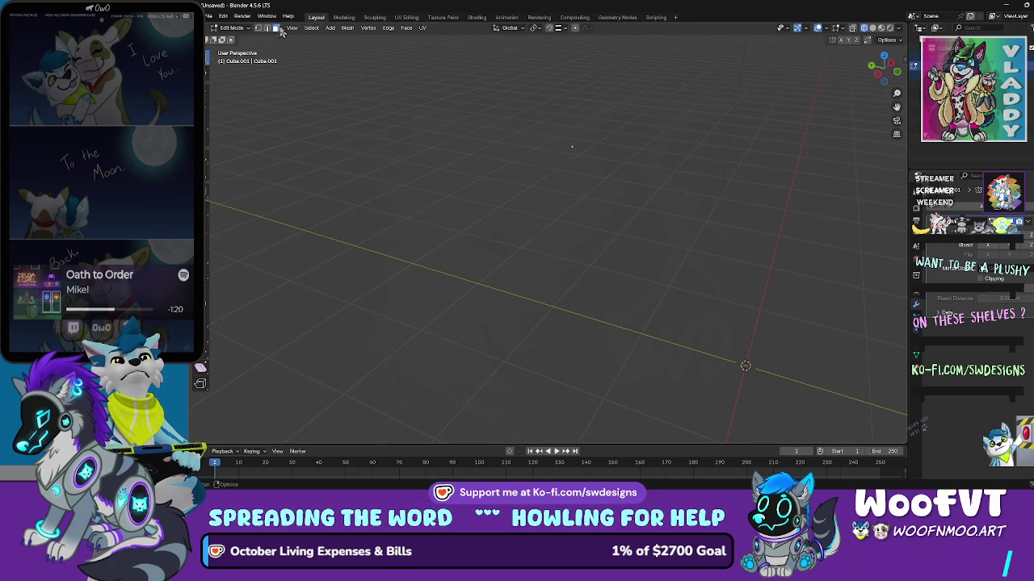
Step: Add a plane, then undo it
left_click(329, 29)
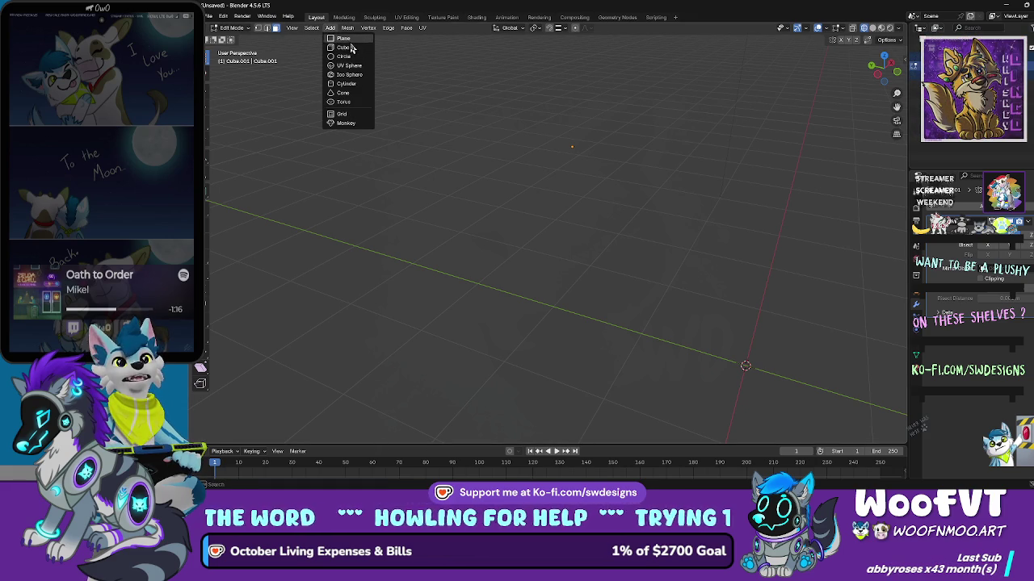
left_click(347, 39)
mouse_move(613, 145)
left_mouse_down()
mouse_move(646, 164)
mouse_move(654, 157)
left_mouse_up()
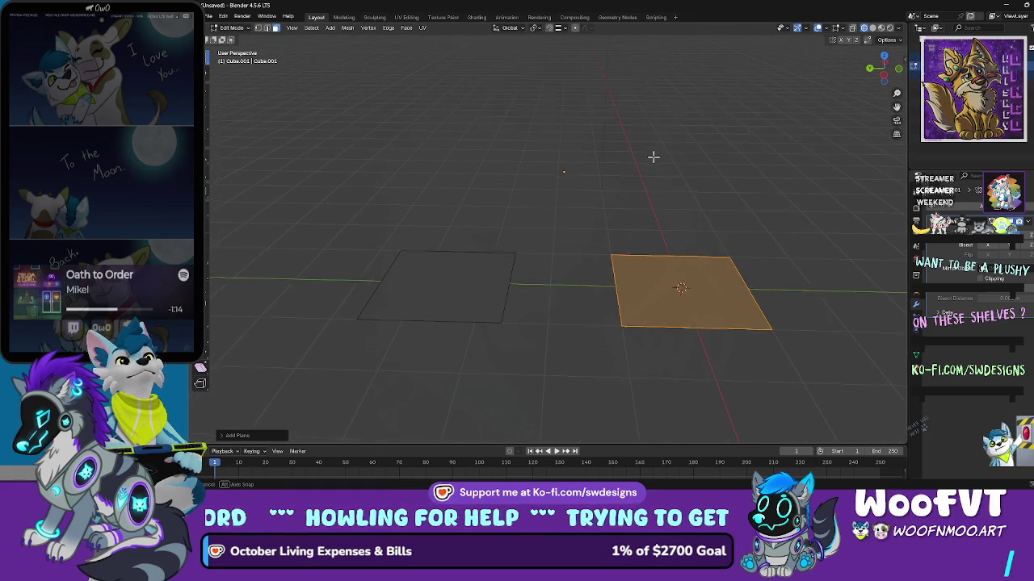
key("ctrl+z")
key("ctrl+z")
key("ctrl+z")
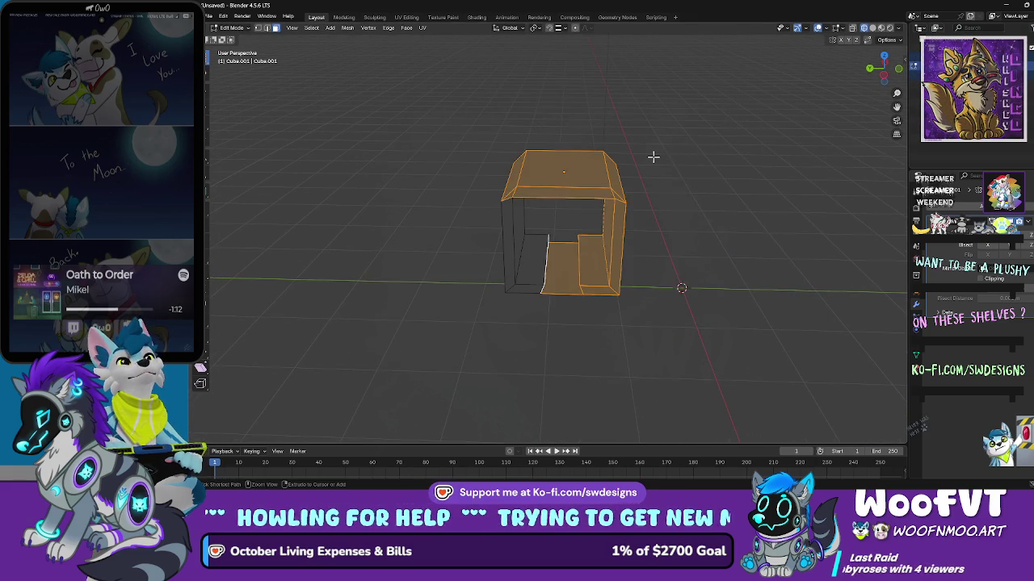
scroll(738, 250, "up", 3)
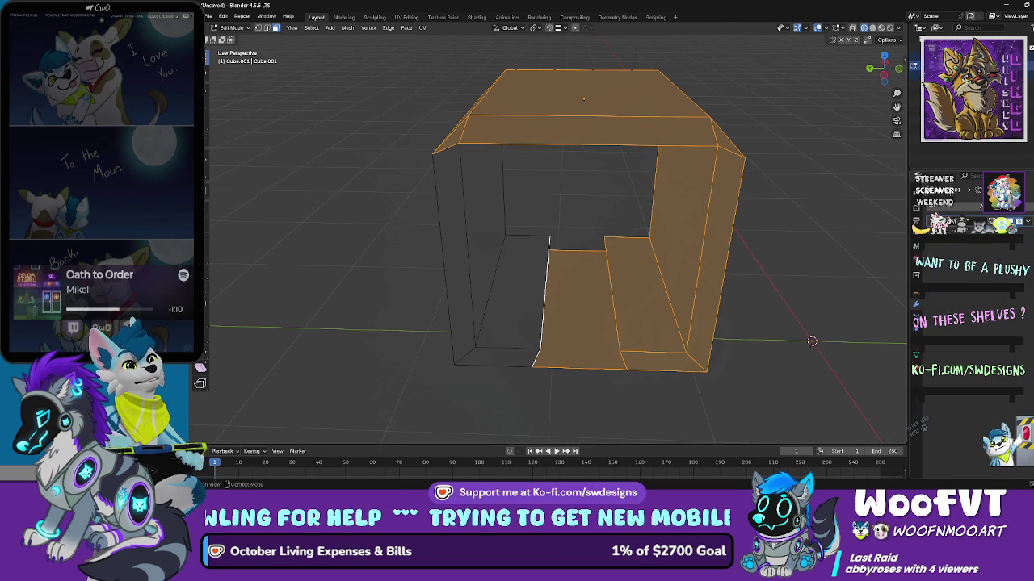
Step: Select the linked shelf mesh, reveal the hidden pillar faces, and return to Object Mode
left_click(954, 224)
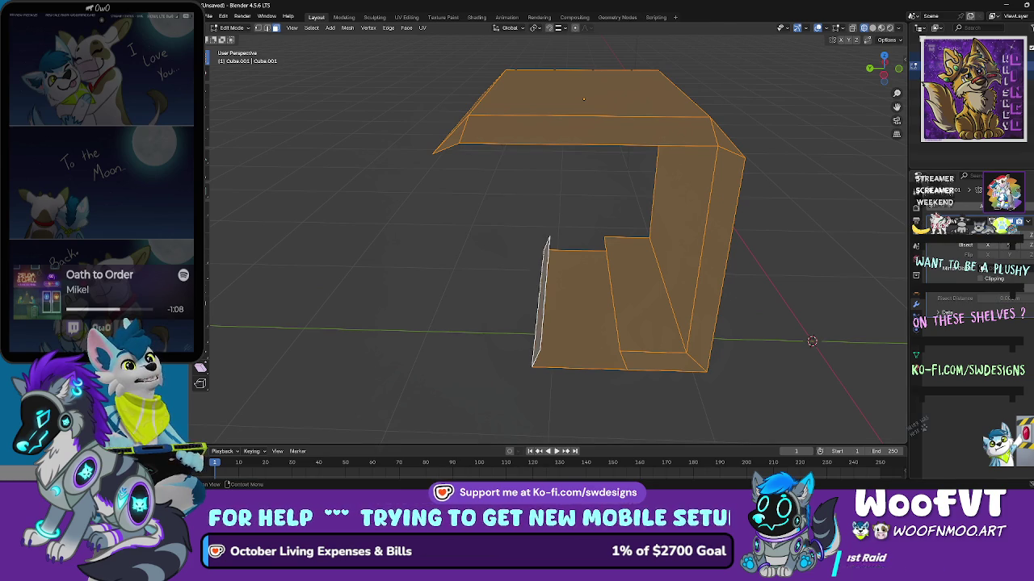
left_click(803, 218)
mouse_move(771, 225)
left_mouse_down()
mouse_move(780, 240)
mouse_move(842, 216)
mouse_move(857, 224)
mouse_move(743, 229)
mouse_move(674, 218)
mouse_move(694, 208)
mouse_move(710, 233)
mouse_move(702, 224)
mouse_move(696, 233)
left_mouse_up()
left_click(687, 240)
key("ctrl+l")
key("alt+h")
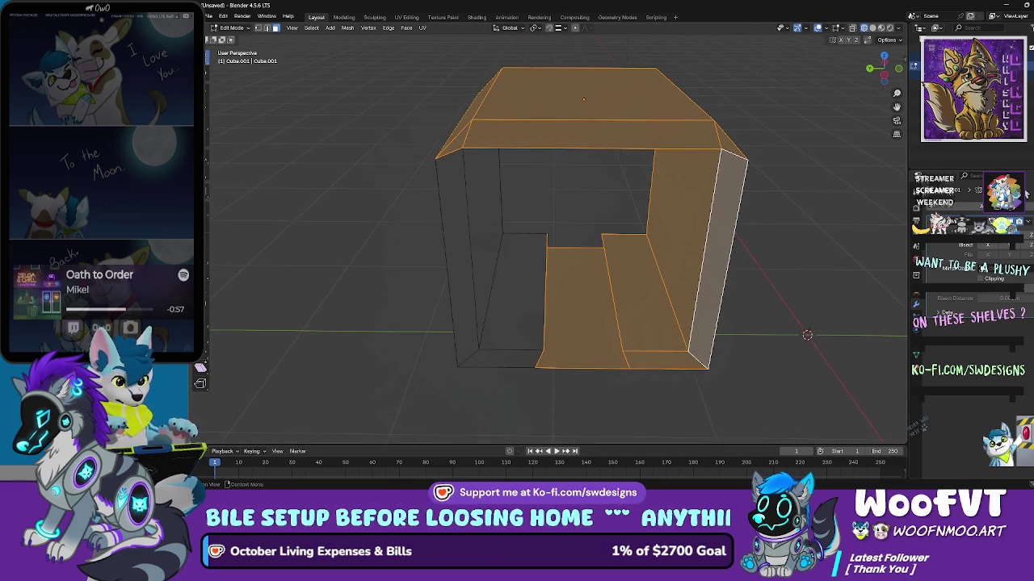
key("ctrl+shift+z")
key("ctrl+z")
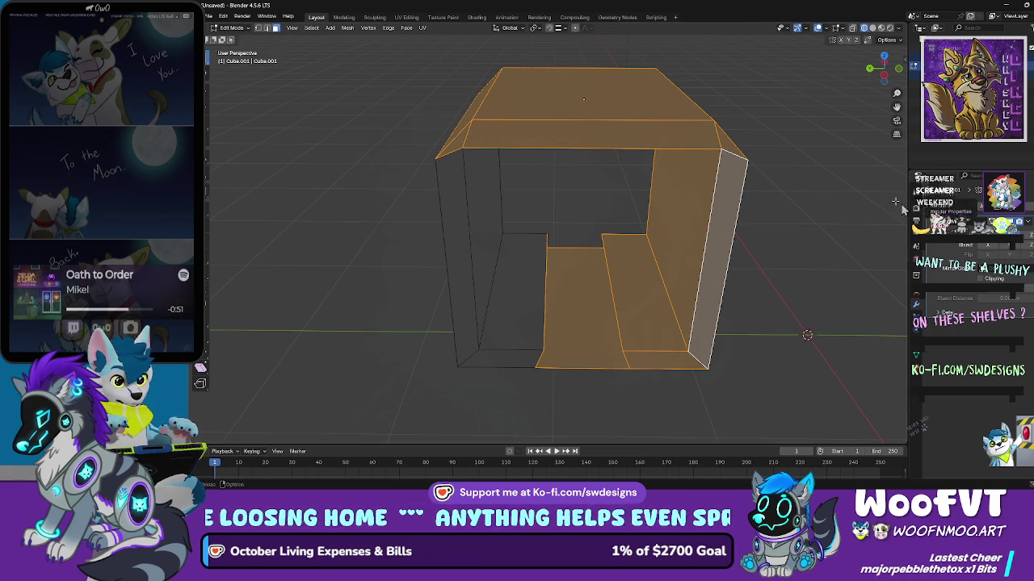
left_click(232, 27)
left_click(232, 37)
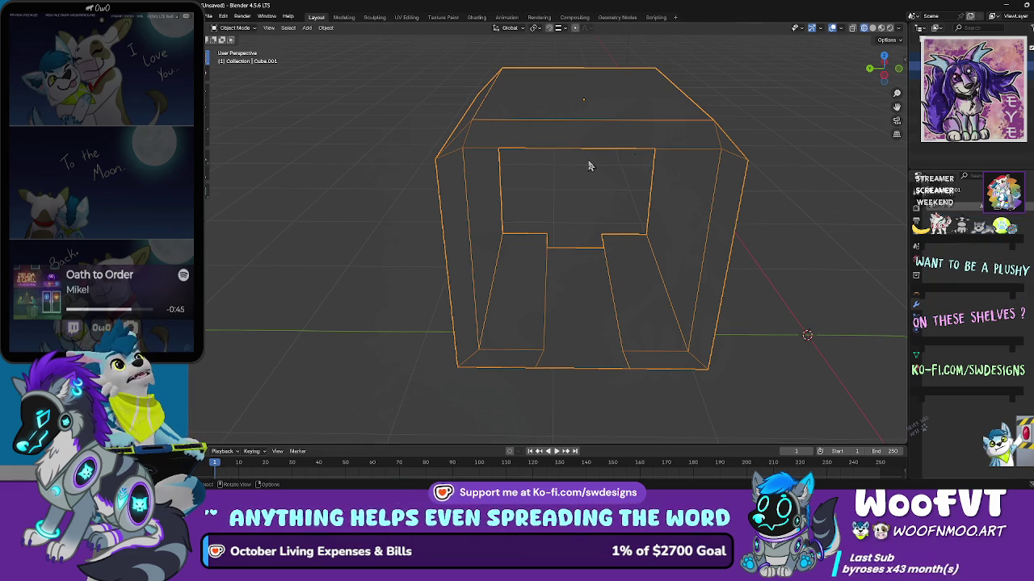
Step: Re-enter Edit Mode and delete the floor face between the two ledges
left_click_drag(589, 167, 594, 148)
left_click(234, 28)
left_click(234, 48)
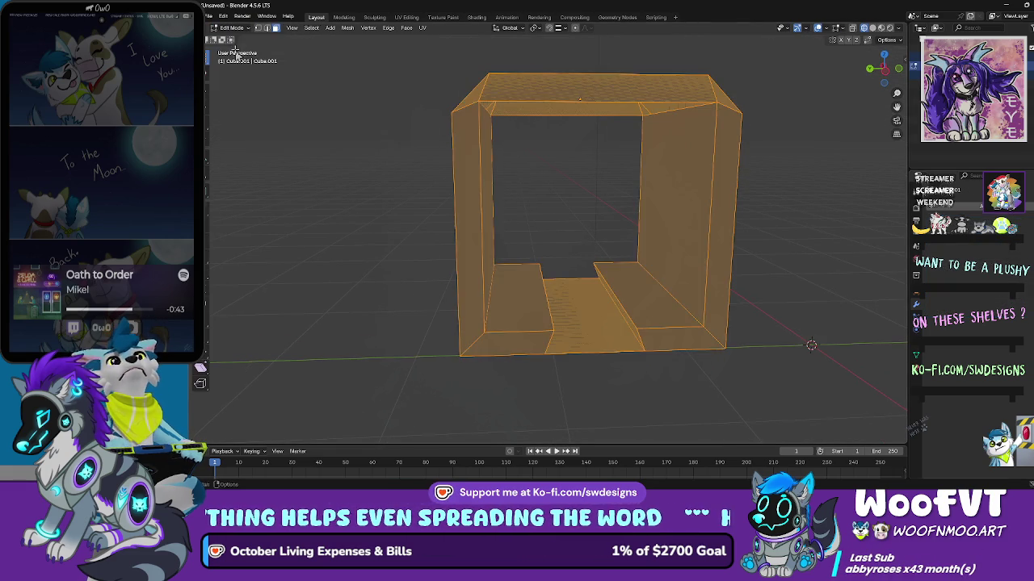
left_click(586, 316)
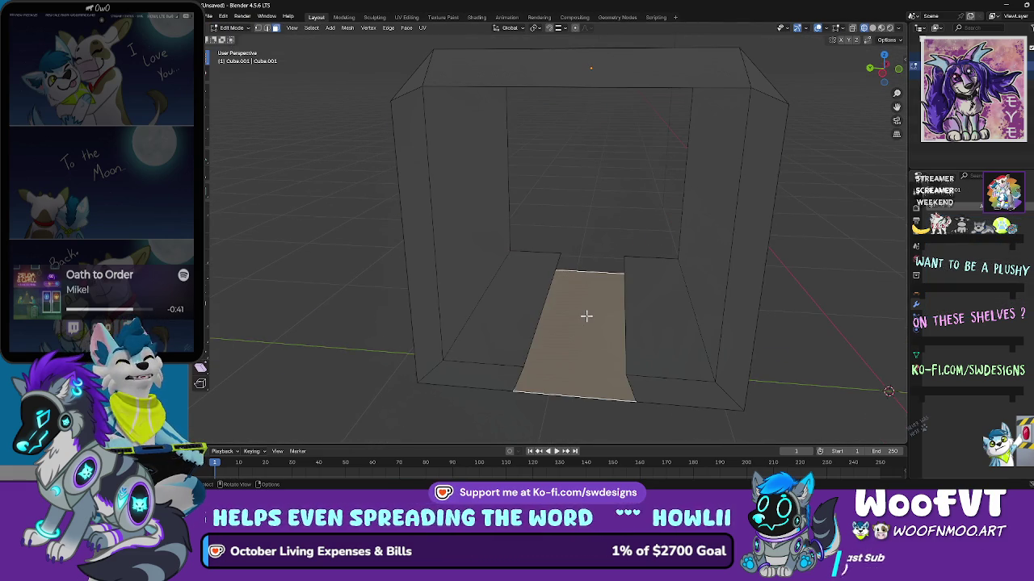
left_click_drag(587, 316, 594, 304)
right_click(594, 305)
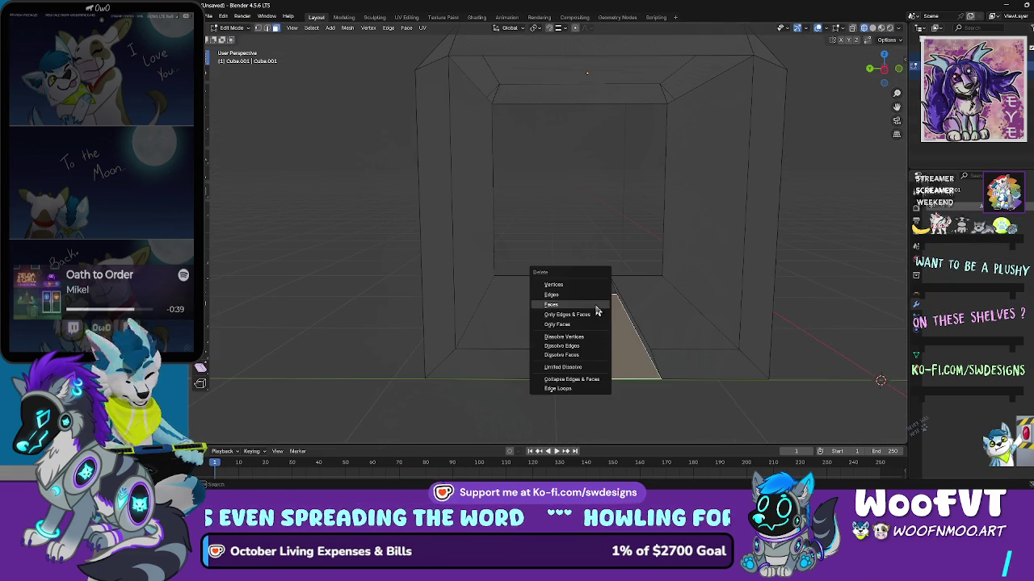
left_click(595, 307)
mouse_move(609, 307)
left_mouse_down()
mouse_move(582, 247)
mouse_move(563, 307)
mouse_move(595, 302)
mouse_move(582, 305)
left_mouse_up()
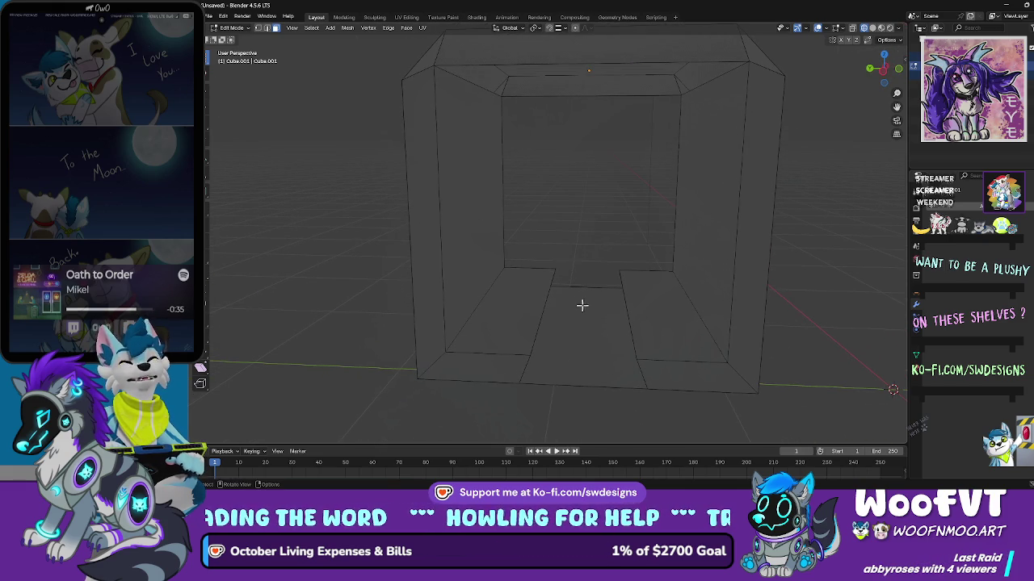
Step: In edge select, move the inner ledge edges along Y and dissolve two left-ledge edges
left_click(268, 29)
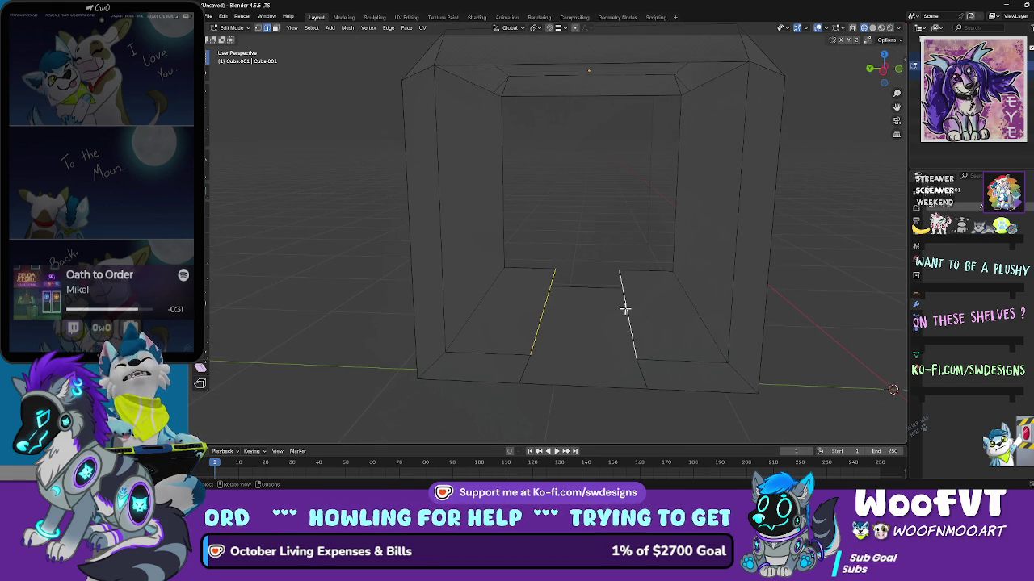
key("g")
key("y")
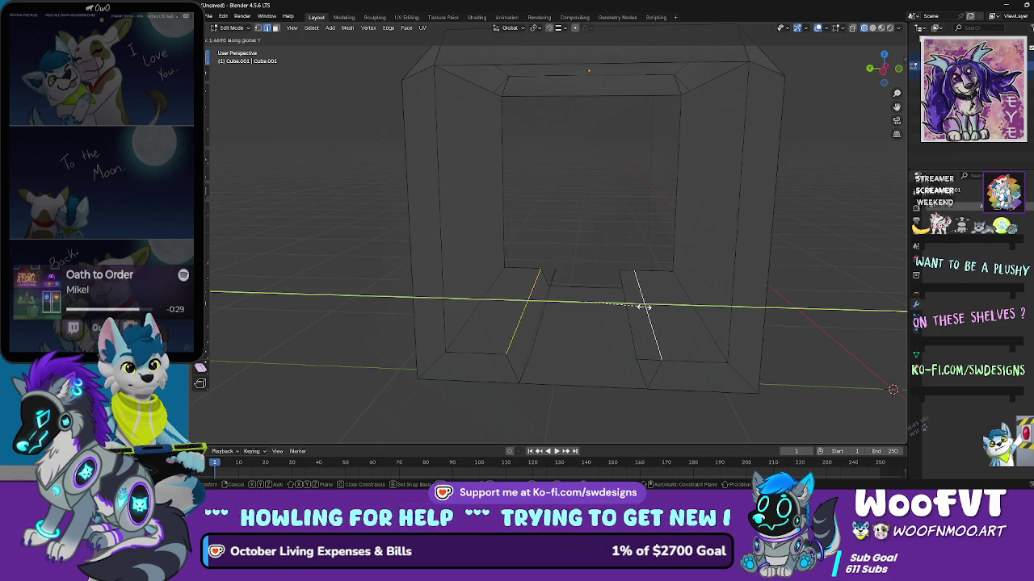
left_click(644, 307)
scroll(634, 305, "up", 5)
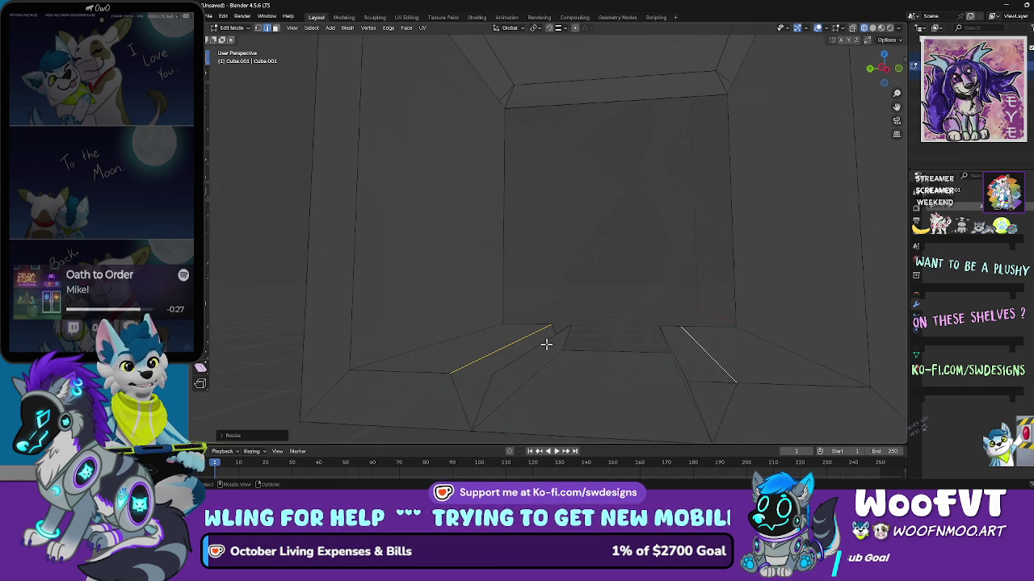
left_click(554, 340, "alt")
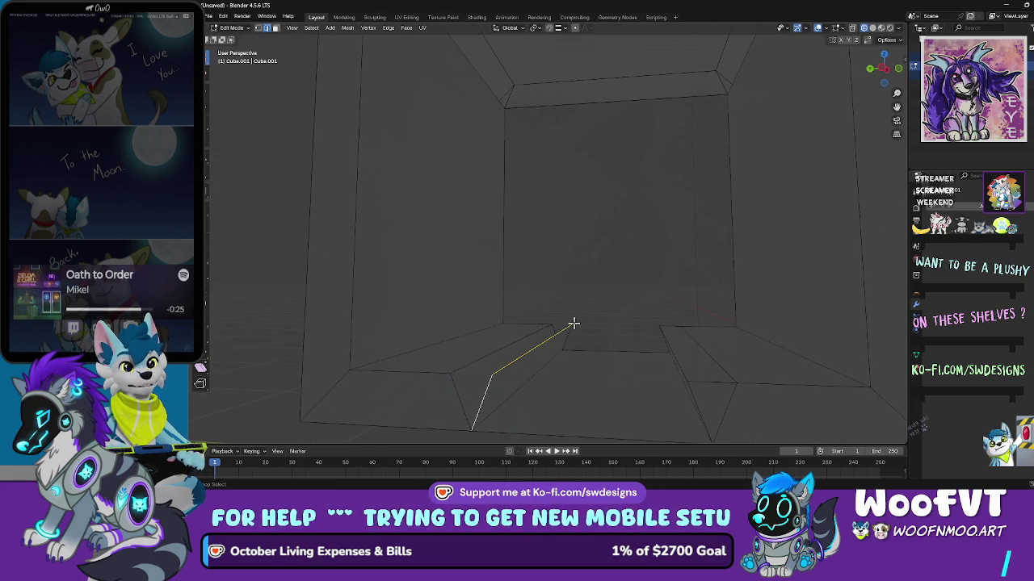
left_click(547, 362, "alt+shift")
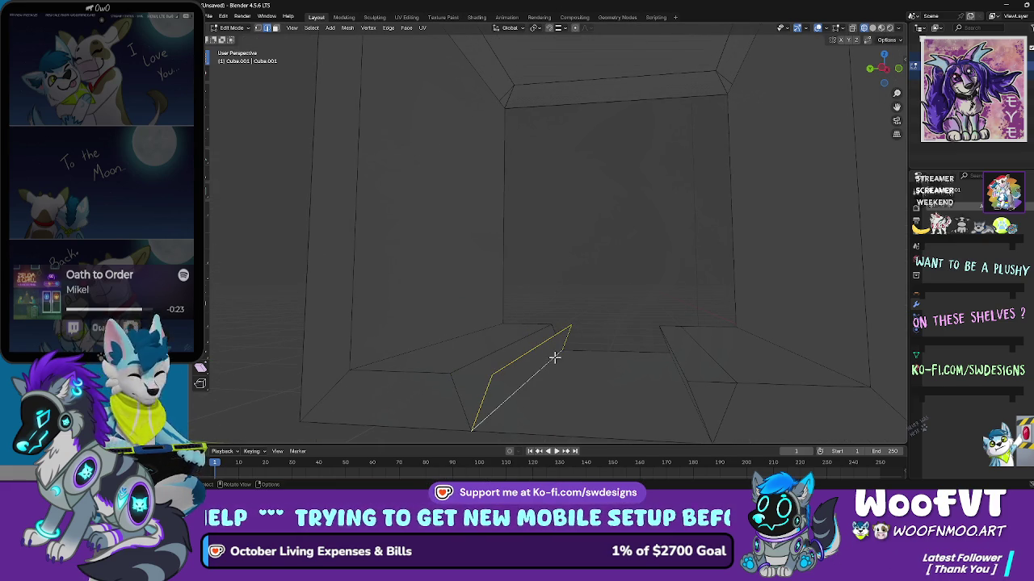
key("x")
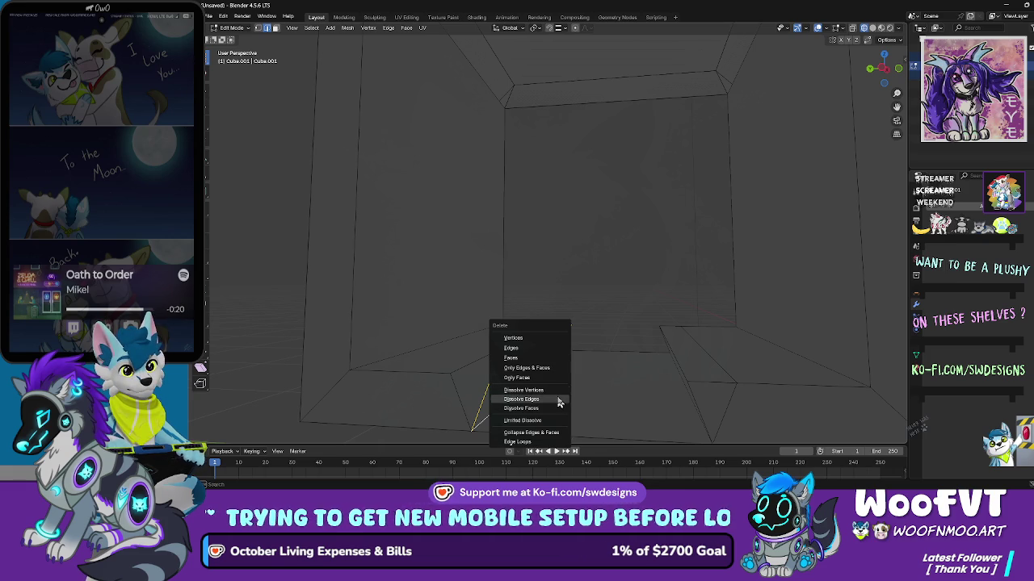
left_click(559, 402)
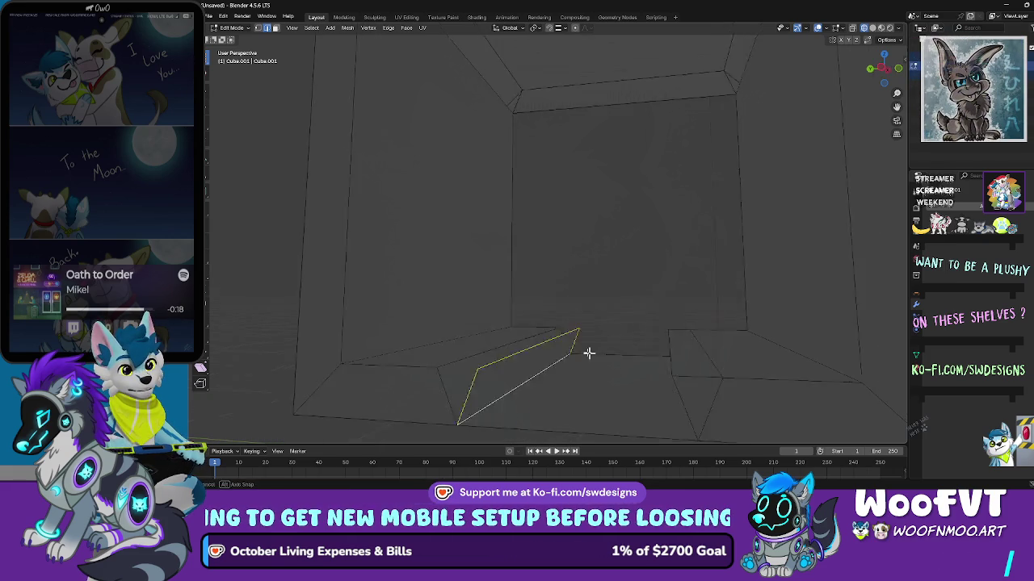
Step: Select the diagonal left-ledge edge path and collapse its vertices into one point
key("alt+a")
left_click(520, 364)
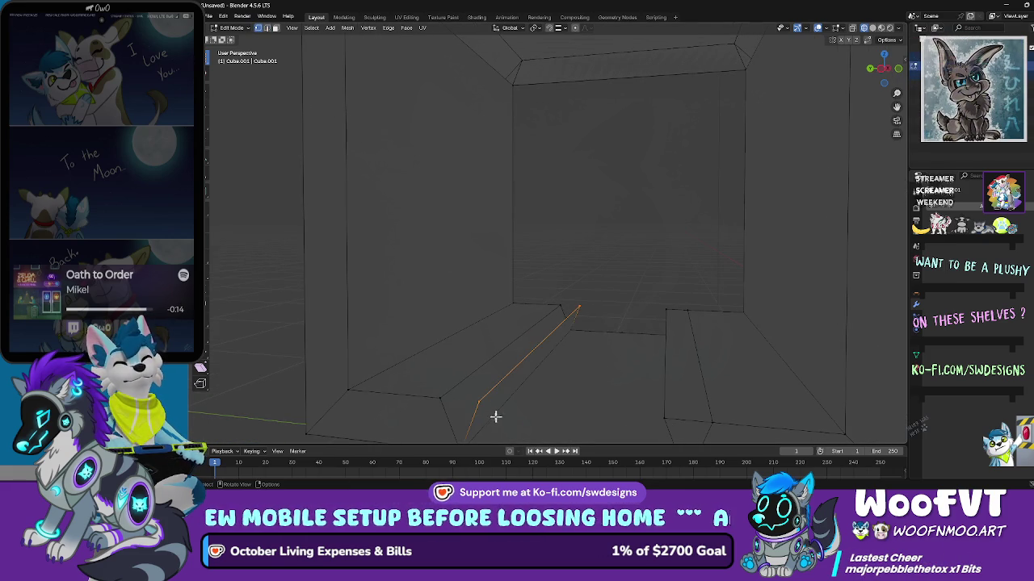
left_click(439, 399, "ctrl")
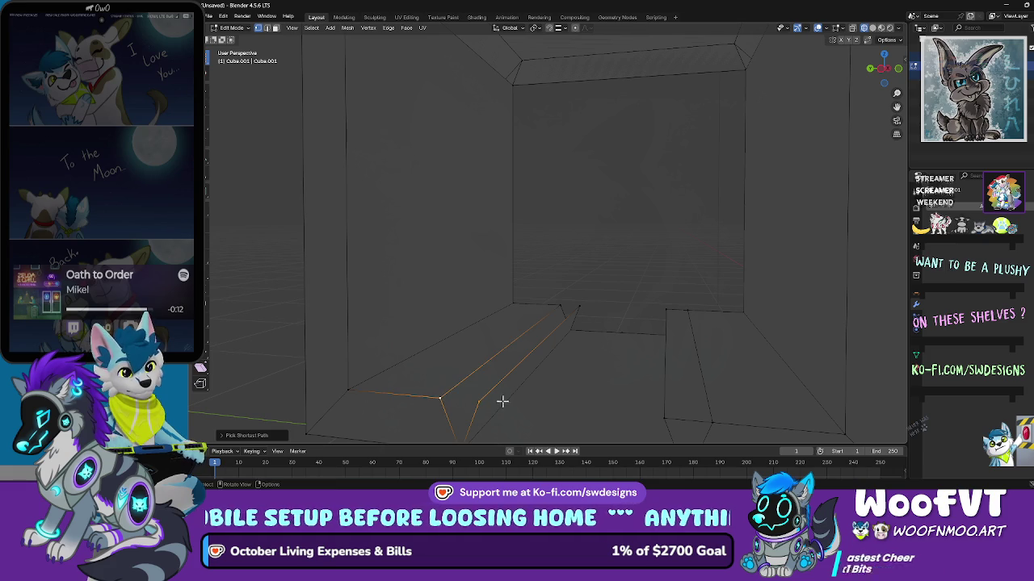
key("m")
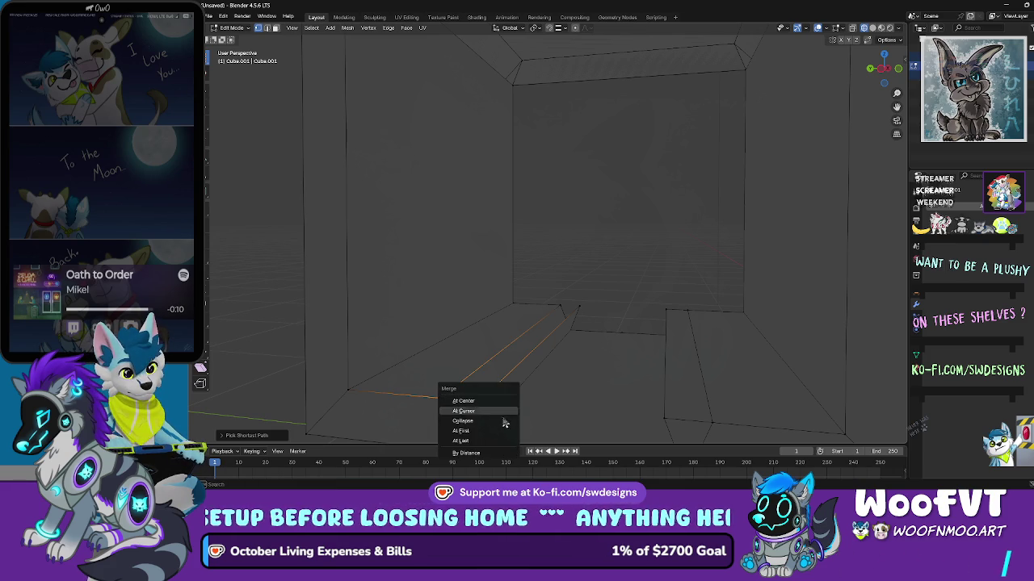
left_click(501, 441)
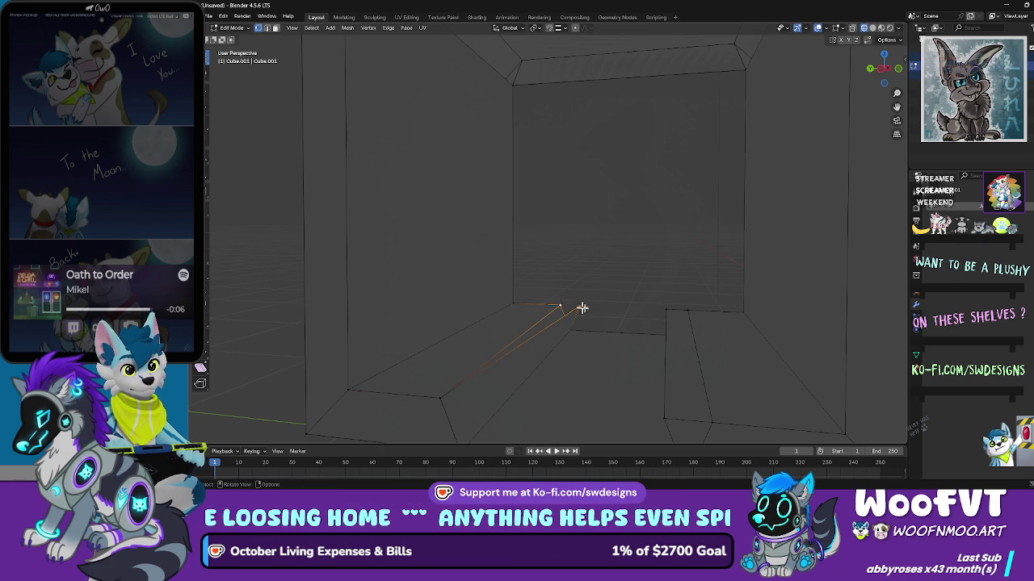
key("m")
left_click(595, 317)
Step: Circle-select the stray vertices by the right ledge and merge them together
scroll(577, 315, "down", 2)
key("c")
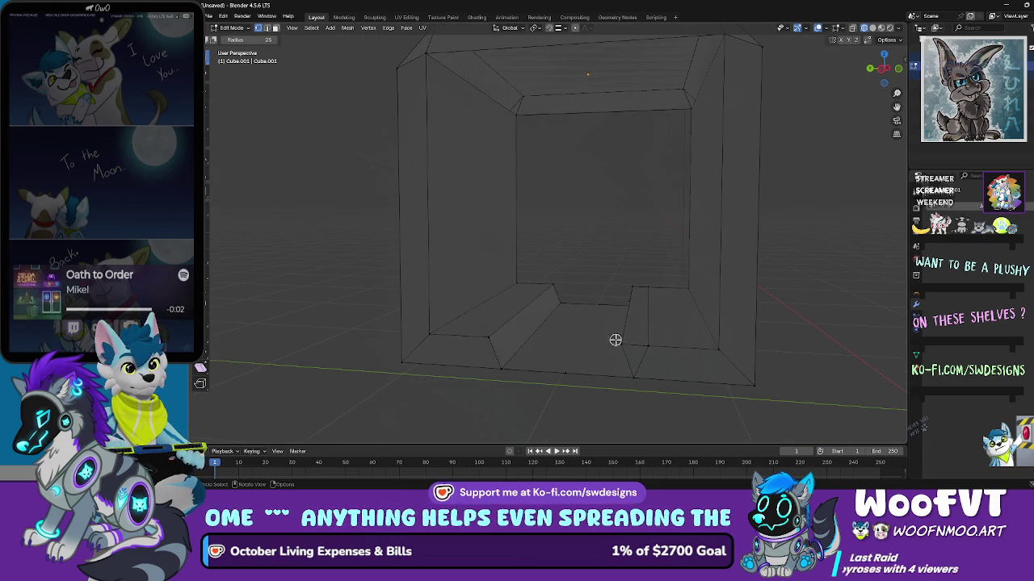
left_click(625, 341)
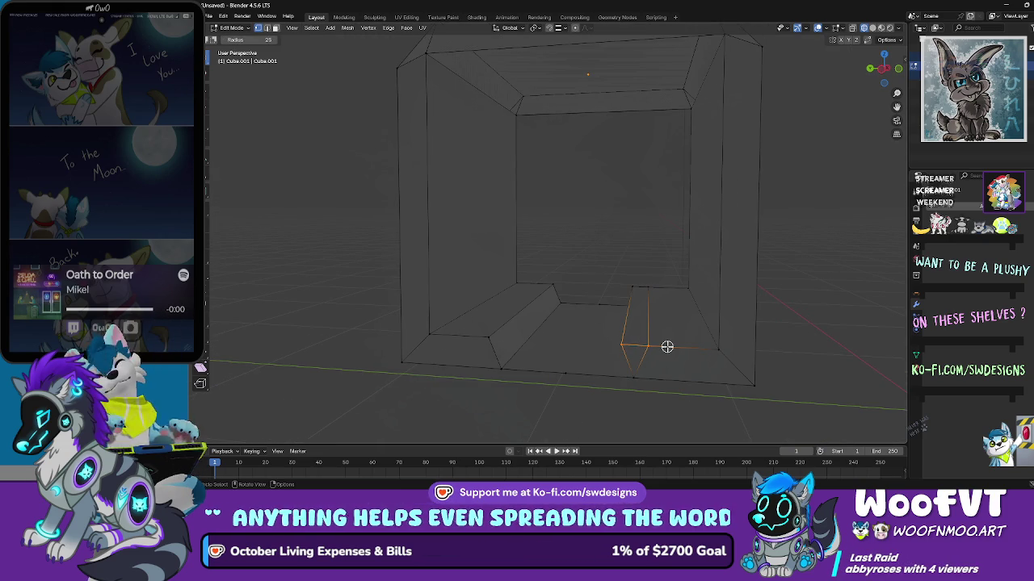
key("m")
left_click(654, 380)
key("c")
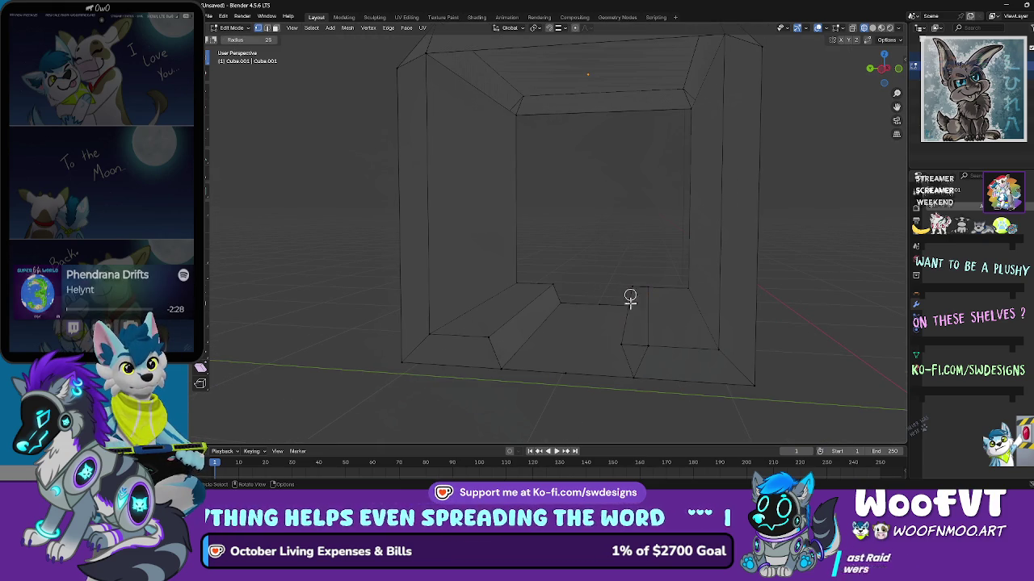
key("m")
left_click(674, 353)
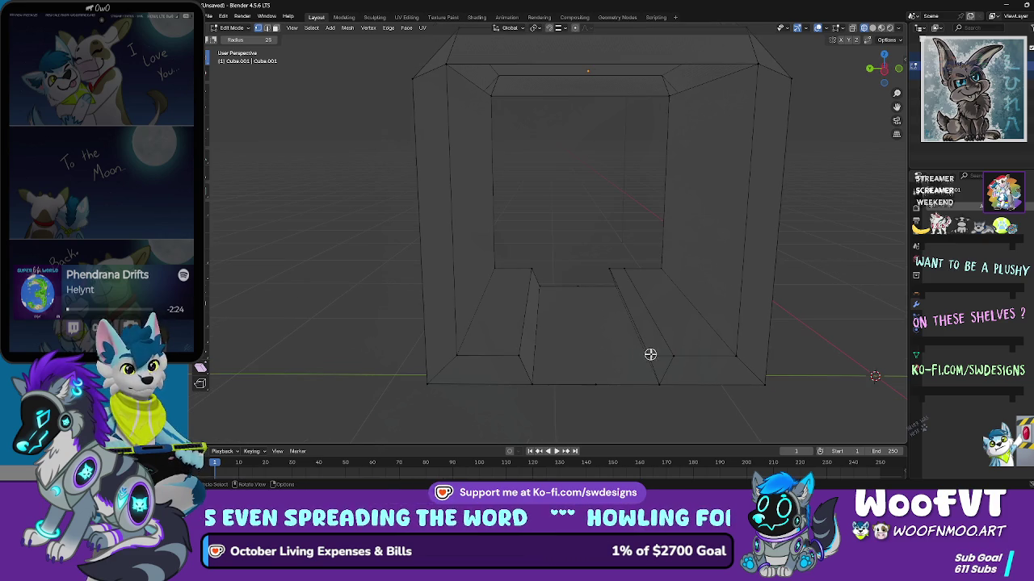
mouse_move(659, 317)
left_mouse_down()
mouse_move(663, 302)
mouse_move(644, 323)
left_mouse_up()
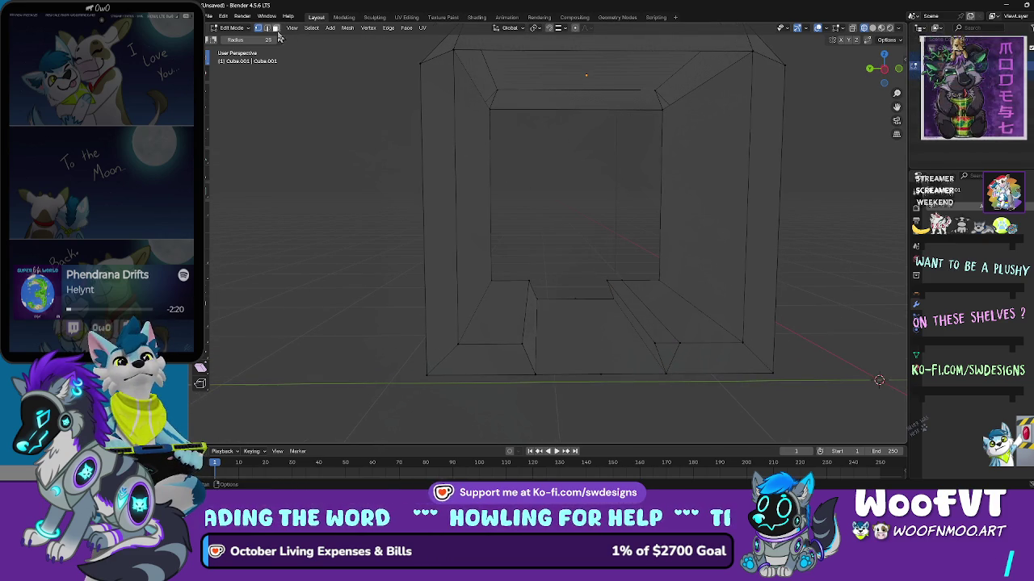
Step: Delete the top face of the right floor ledge
left_click(646, 314)
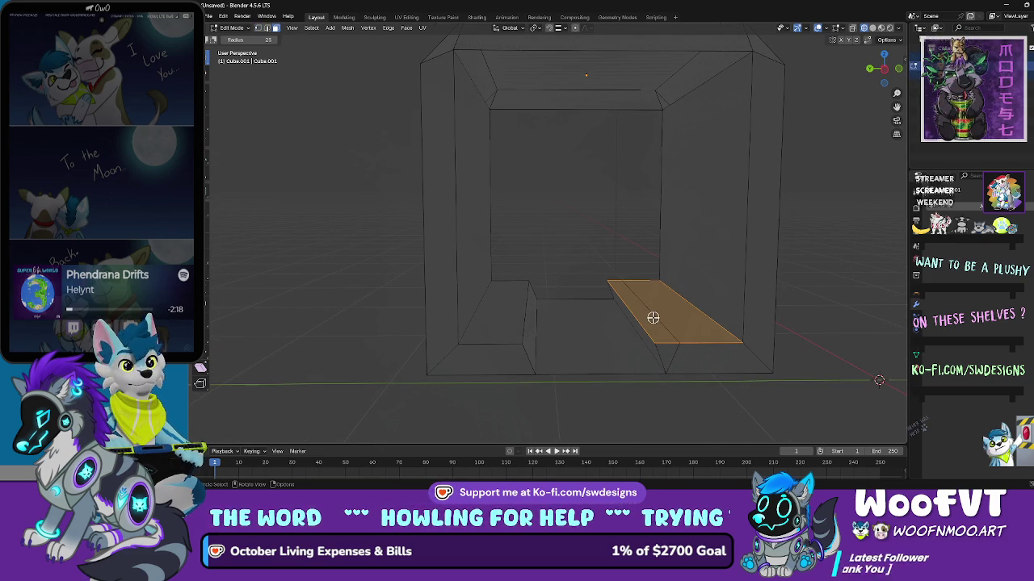
scroll(652, 318, "up", 4)
left_click_drag(651, 301, 651, 308)
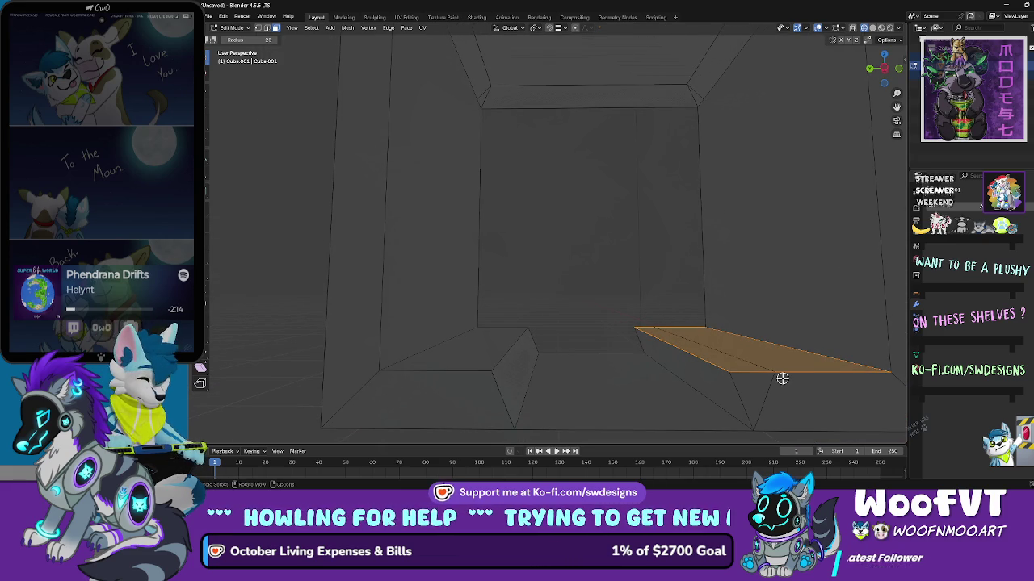
key("x")
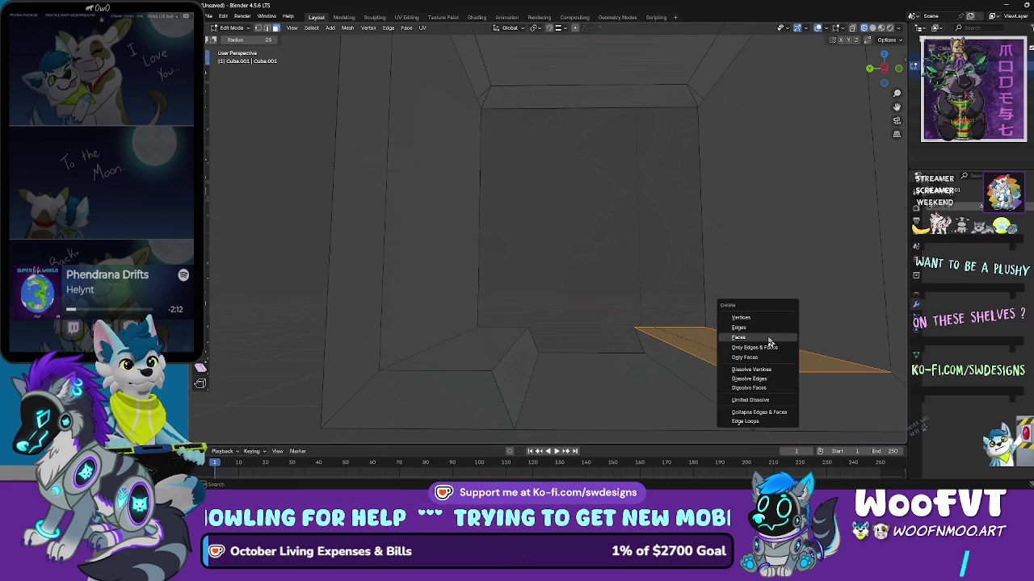
left_click(722, 336)
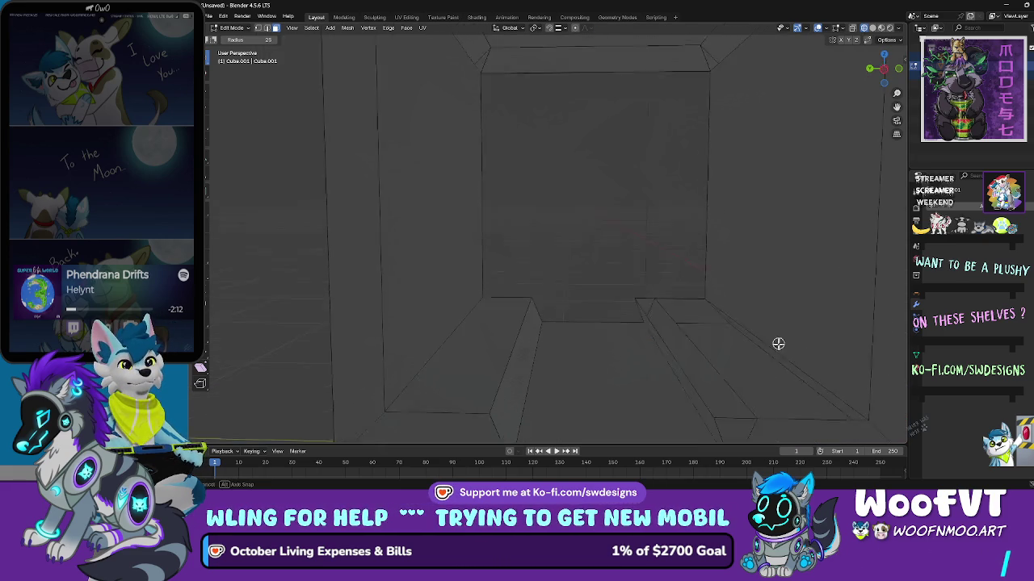
Step: Delete the upper slanted face of the right ledge, opening a hole
left_click(711, 374)
left_click_drag(710, 371, 707, 361)
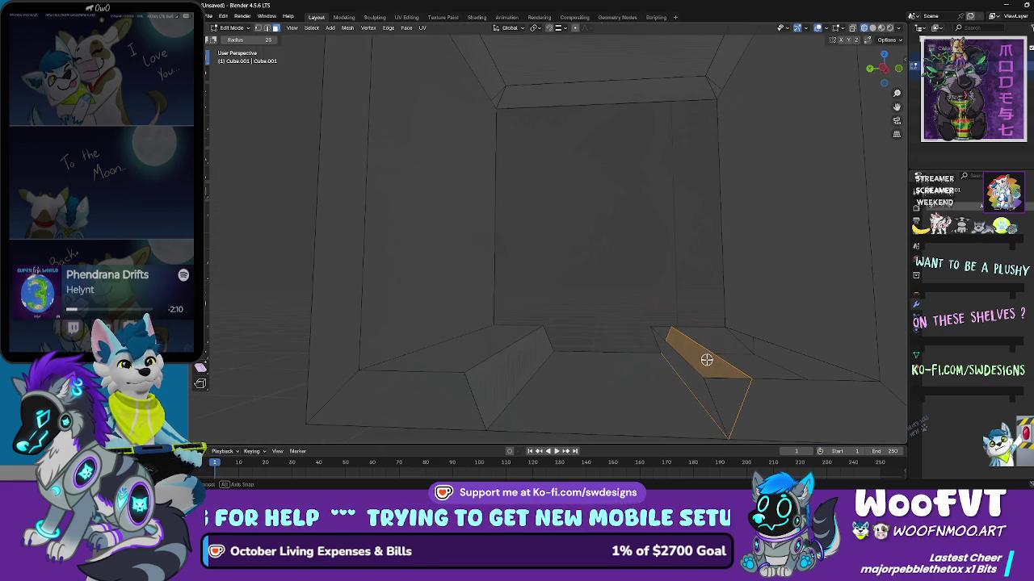
left_click(711, 381)
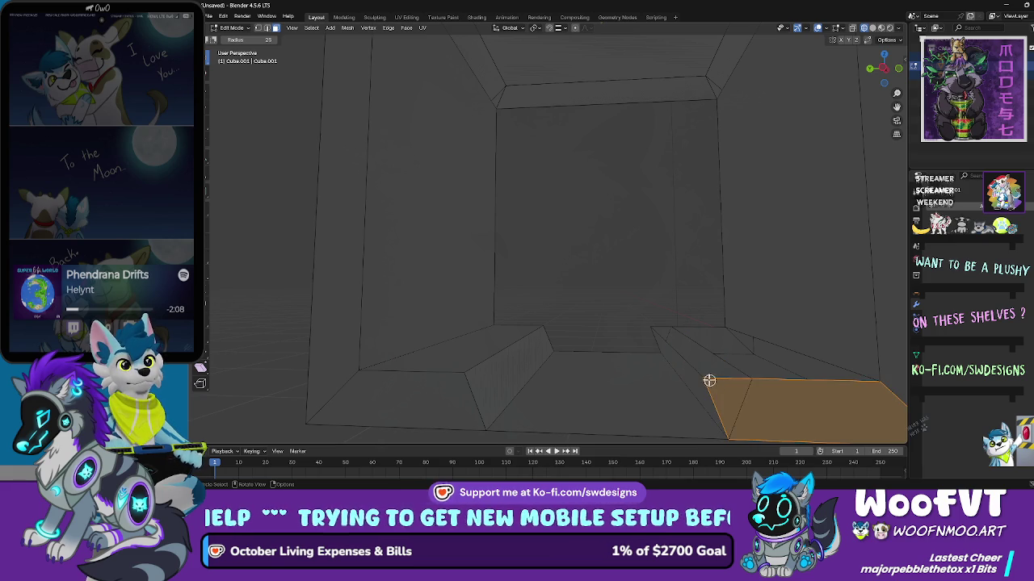
left_click(692, 369)
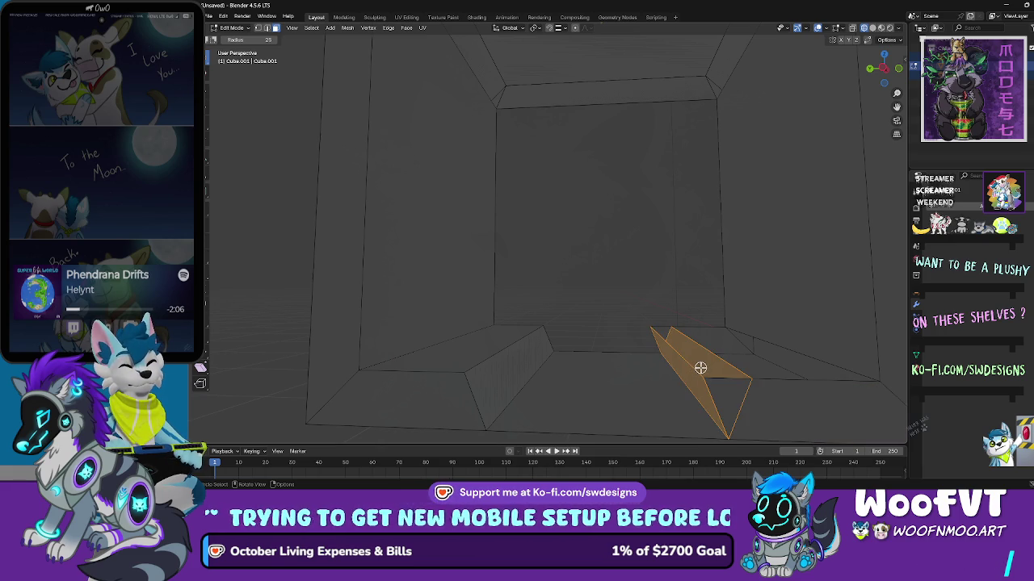
left_click_drag(702, 368, 705, 369)
key("alt+a")
left_click(705, 363)
key("x")
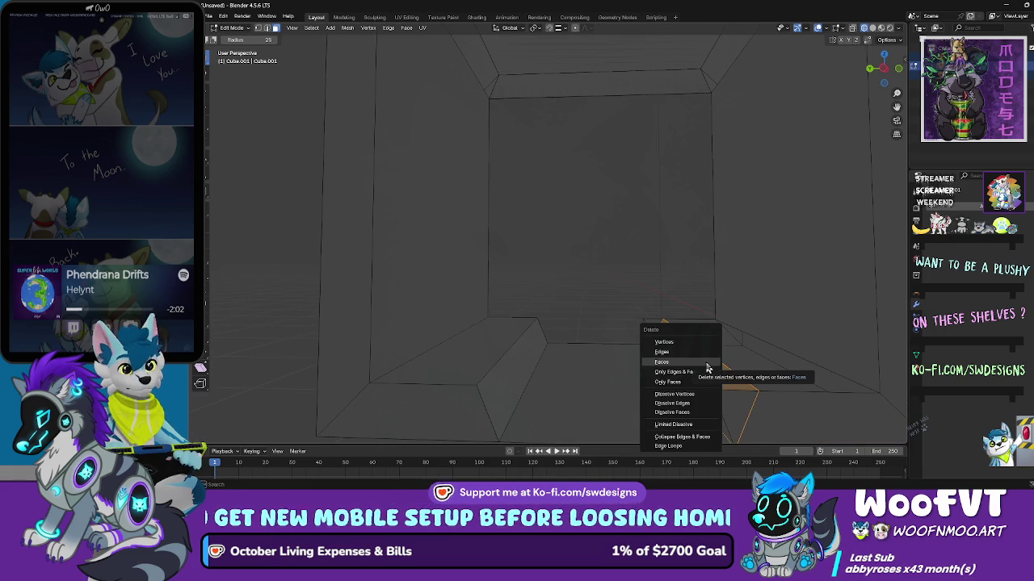
left_click(707, 368)
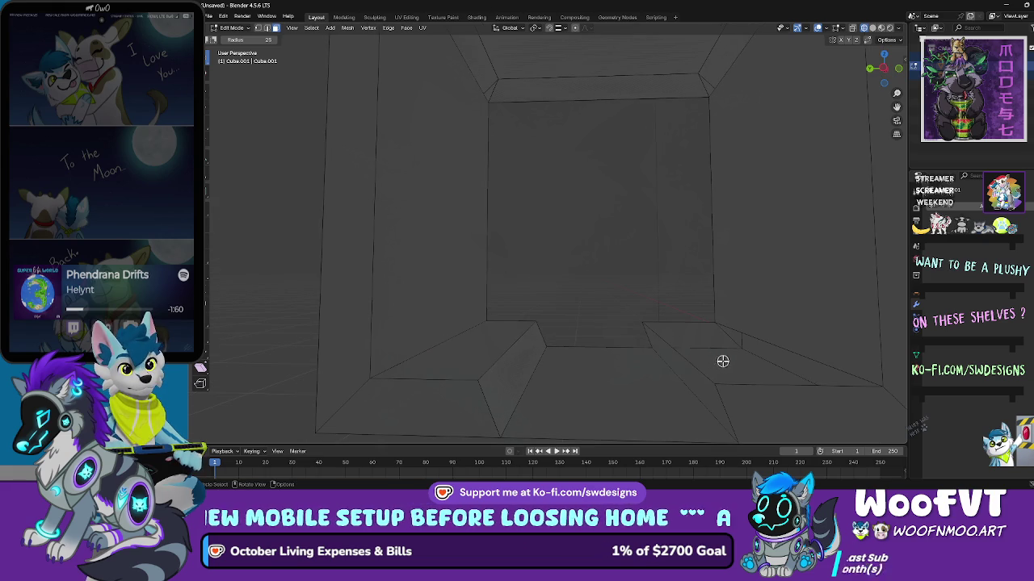
Step: In edge select, slide the ledge edge beside the hole along the Y axis
left_click_drag(703, 348, 504, 146)
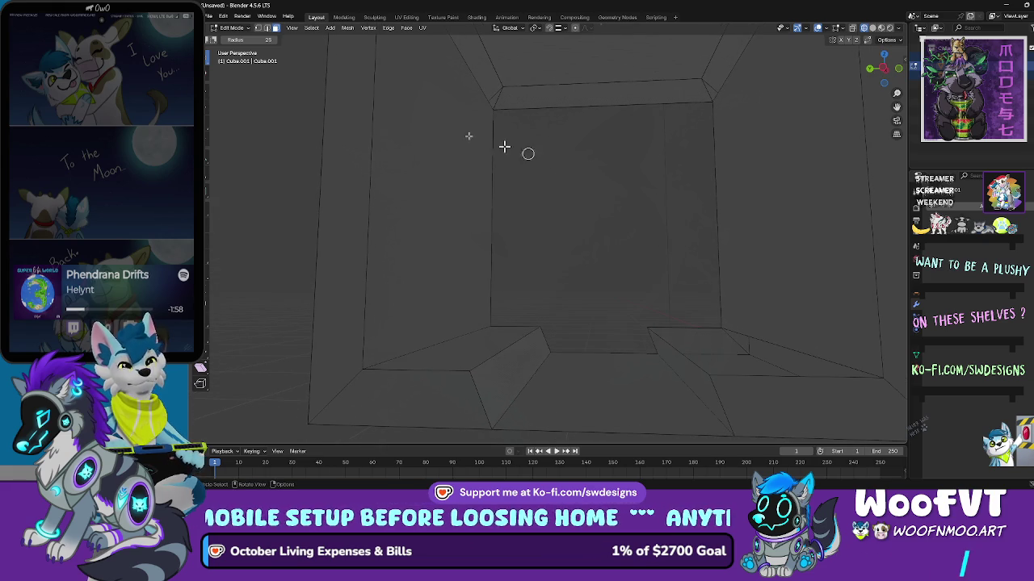
left_click(266, 28)
key("c")
left_click(681, 353)
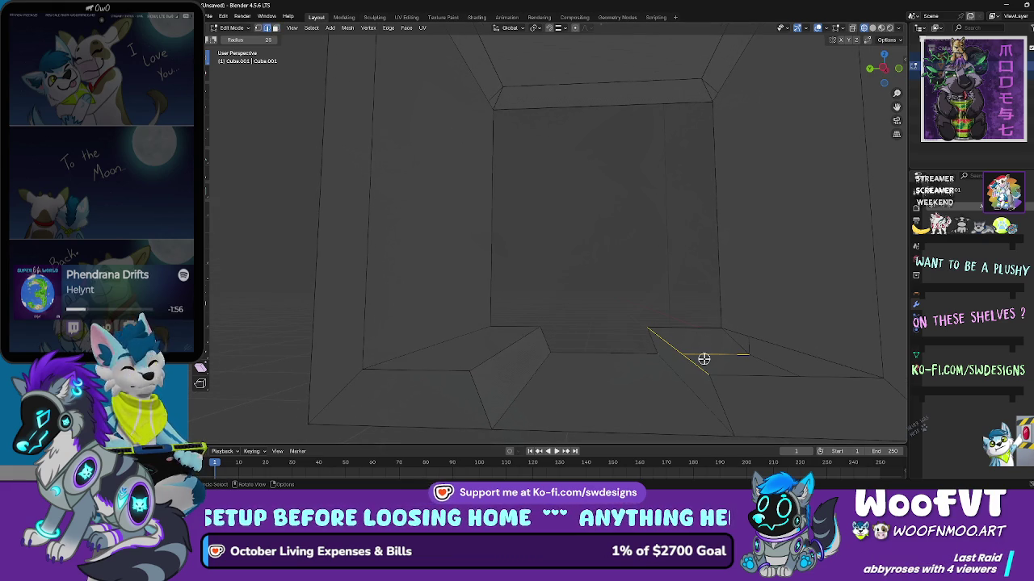
key("g")
key("x")
right_click(712, 358)
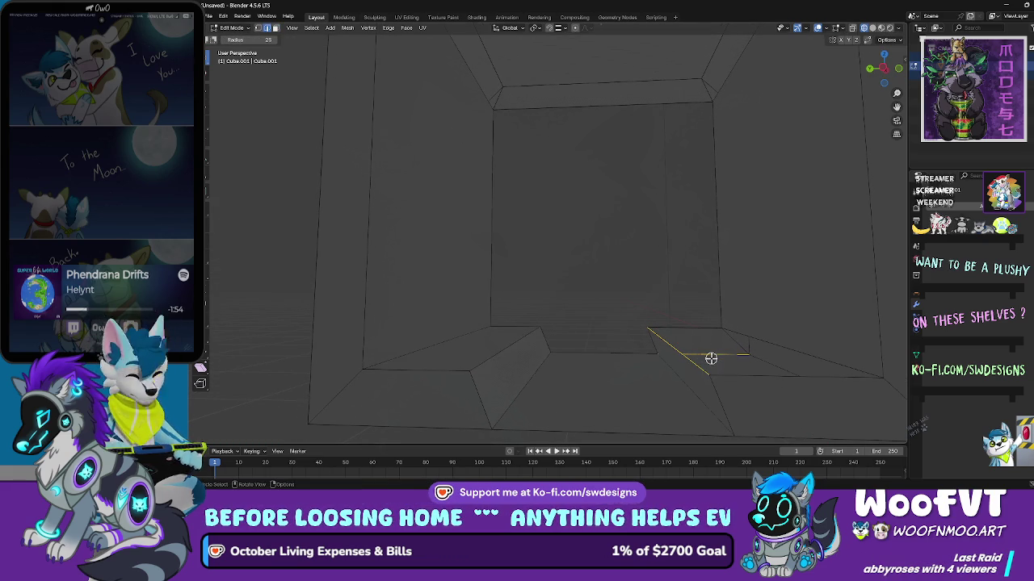
key("g")
key("y")
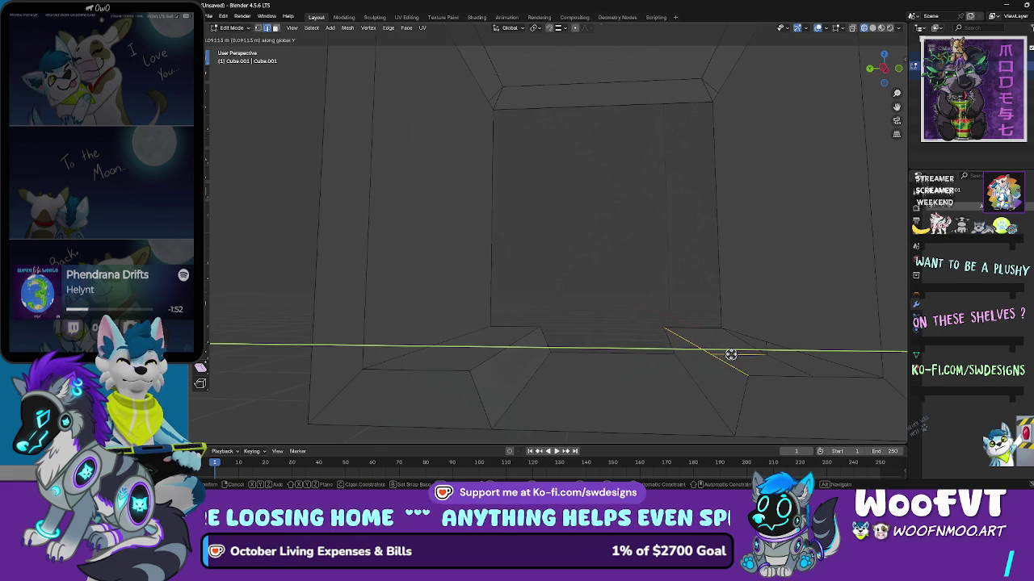
left_click(723, 349)
Step: Slide the left floor ledge edge along the Y axis
scroll(716, 323, "down", 5)
mouse_move(828, 349)
left_mouse_down()
mouse_move(824, 320)
mouse_move(687, 323)
mouse_move(687, 358)
mouse_move(676, 362)
mouse_move(570, 358)
mouse_move(509, 308)
left_mouse_up()
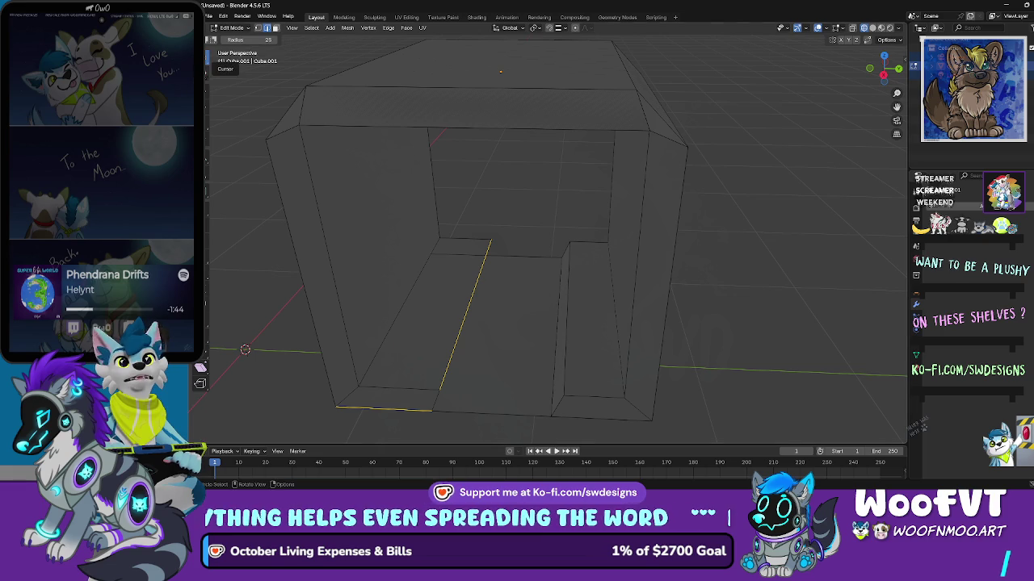
key("shift+space")
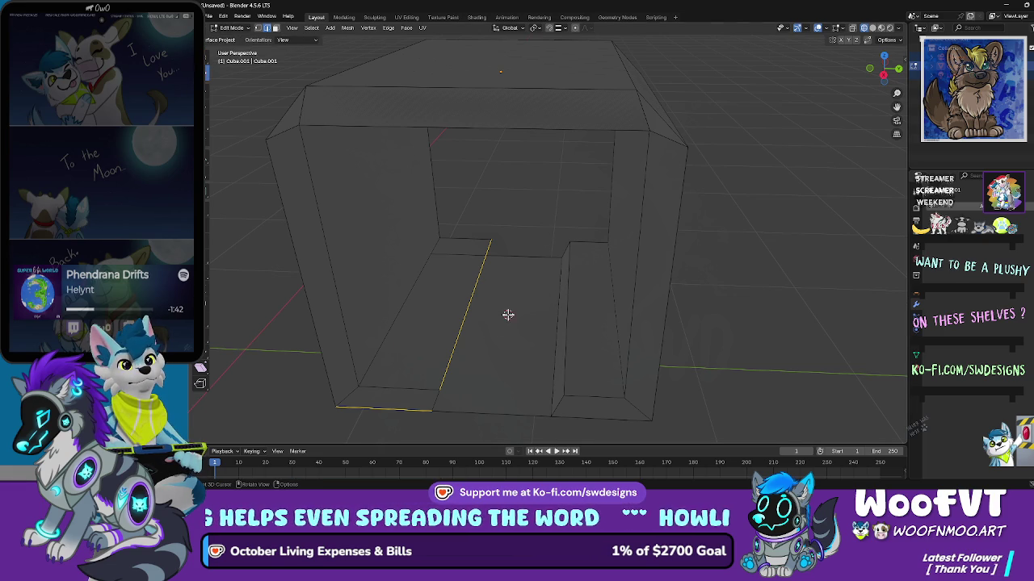
left_click_drag(464, 325, 477, 302)
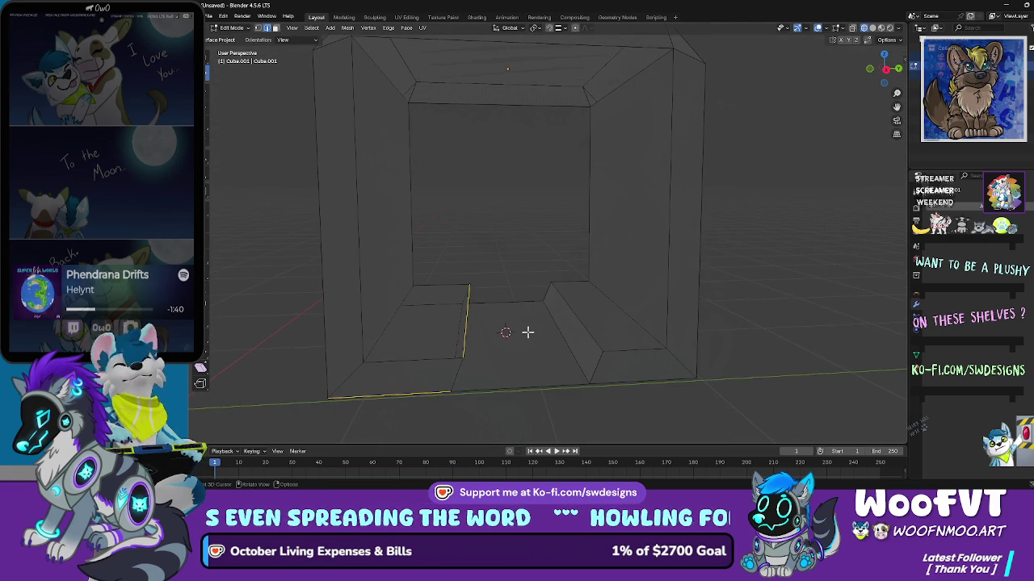
key("g")
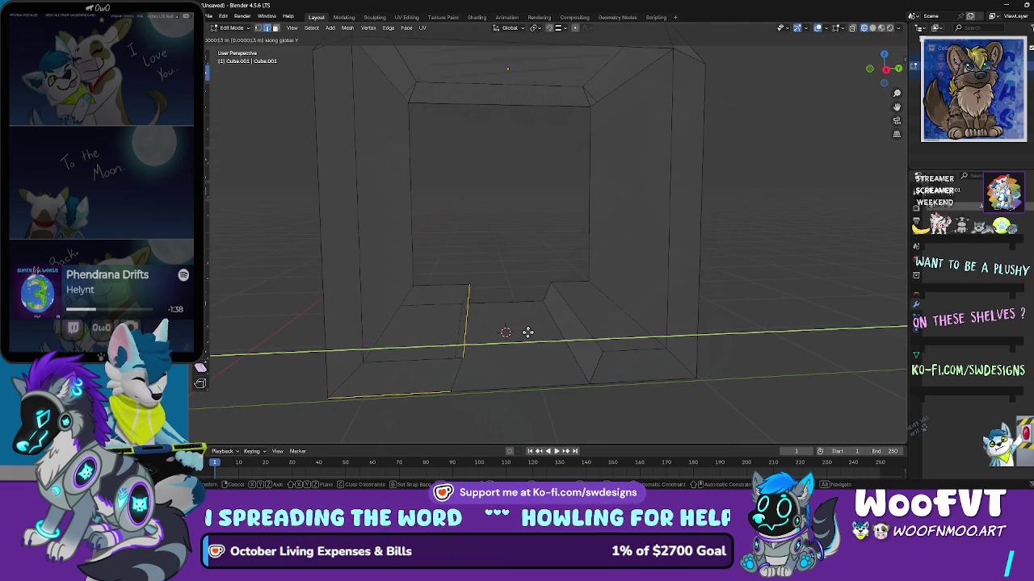
right_click(515, 332)
mouse_move(496, 343)
left_mouse_down()
mouse_move(454, 346)
mouse_move(503, 325)
left_mouse_up()
key("c")
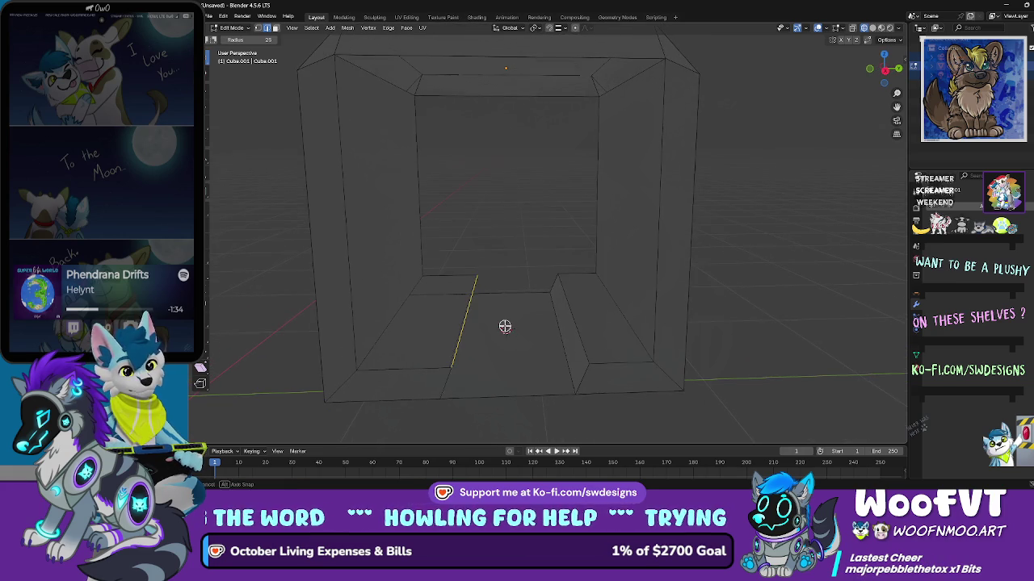
key("g")
key("y")
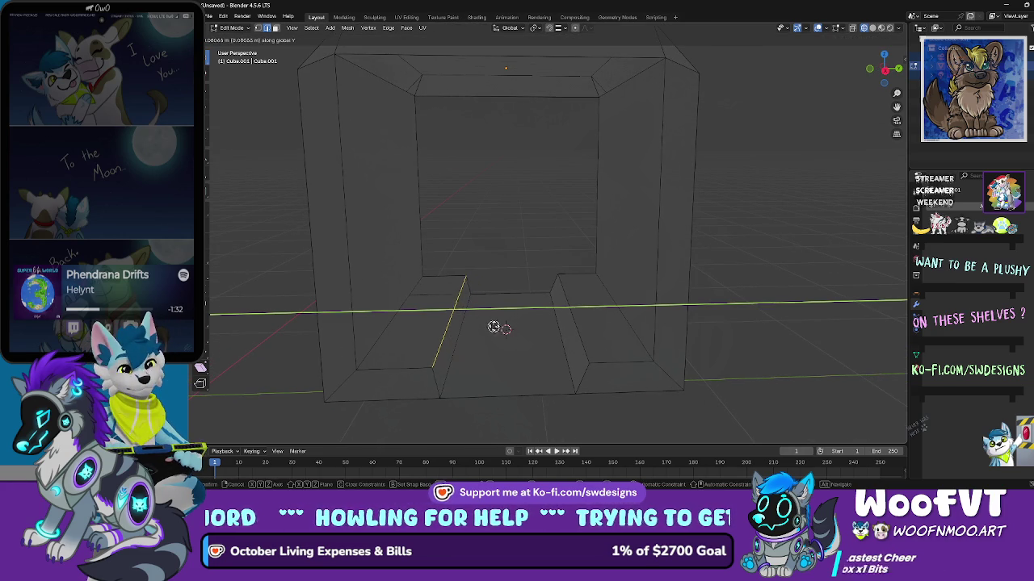
left_click(488, 328)
Step: Move the left ledge edge further along the Y axis
mouse_move(490, 328)
left_mouse_down()
mouse_move(460, 314)
mouse_move(465, 321)
left_mouse_up()
key("g")
key("y")
left_click(467, 321)
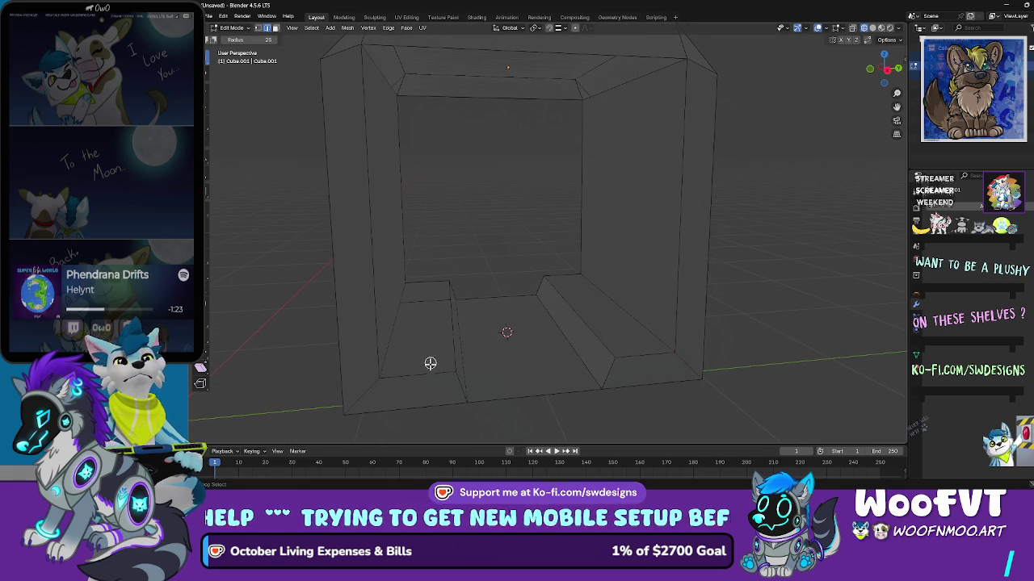
Step: Select the floor face spanning the gap between the two ledges
left_click(448, 300)
left_click(513, 257)
scroll(526, 259, "down", 3)
mouse_move(492, 245)
left_mouse_down()
mouse_move(514, 222)
mouse_move(510, 259)
left_mouse_up()
scroll(510, 259, "up", 4)
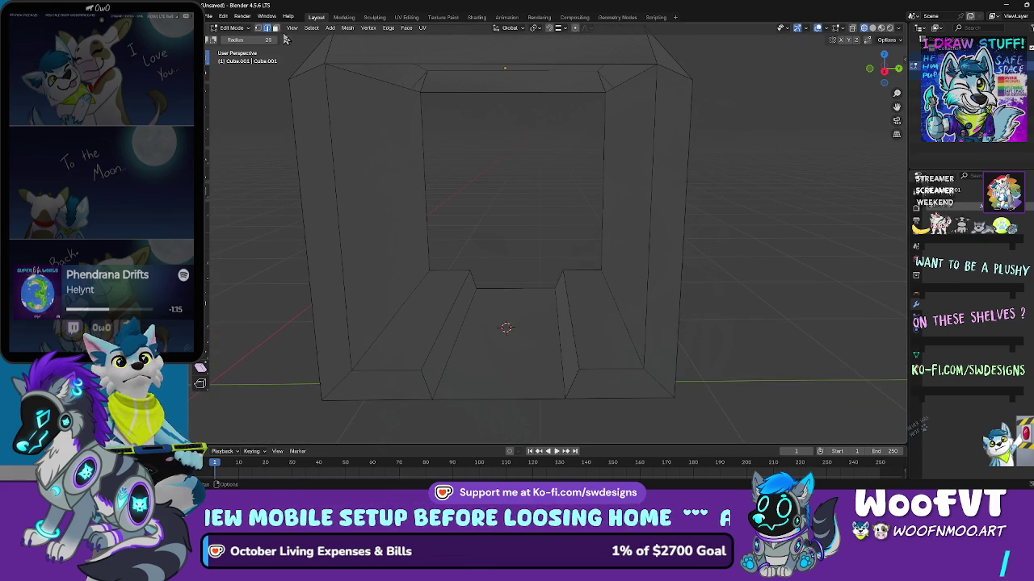
left_click(503, 326)
mouse_move(504, 326)
left_mouse_down()
mouse_move(468, 339)
mouse_move(568, 345)
left_mouse_up()
scroll(567, 345, "up", 4)
scroll(560, 275, "down", 1)
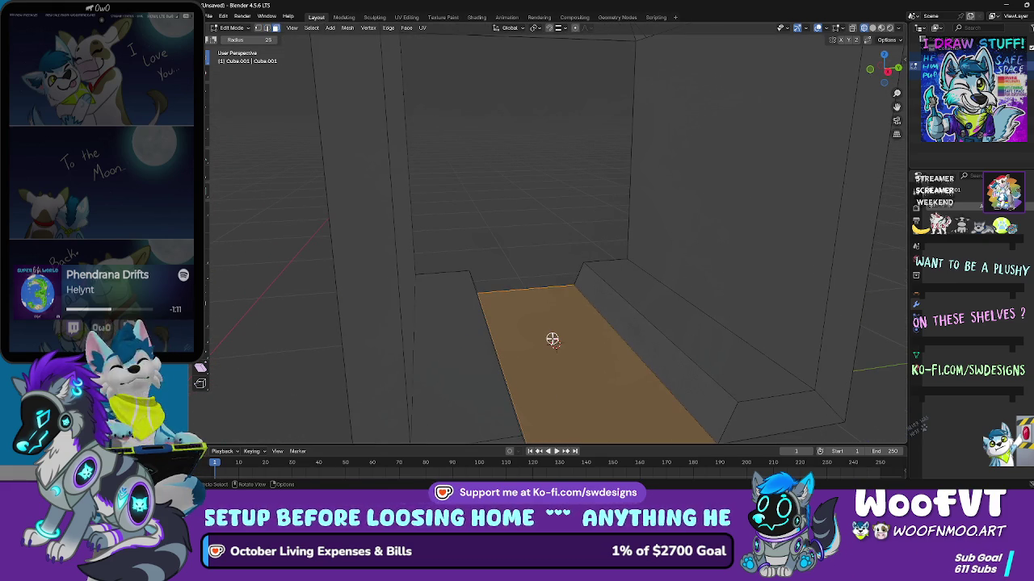
Step: Inset the selected floor face and raise the inset part slightly
key("i")
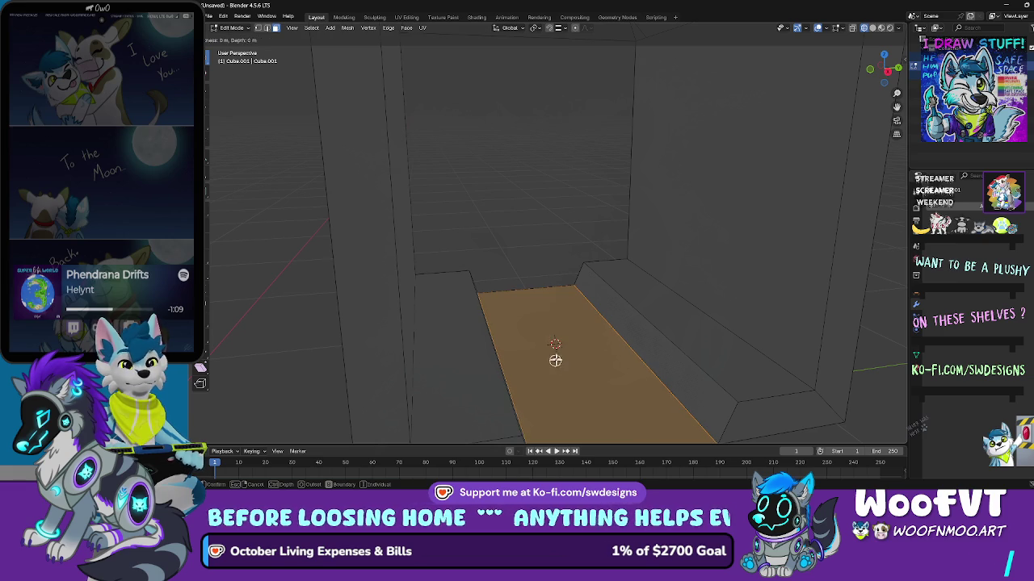
left_click(557, 343)
left_click_drag(576, 362, 567, 334)
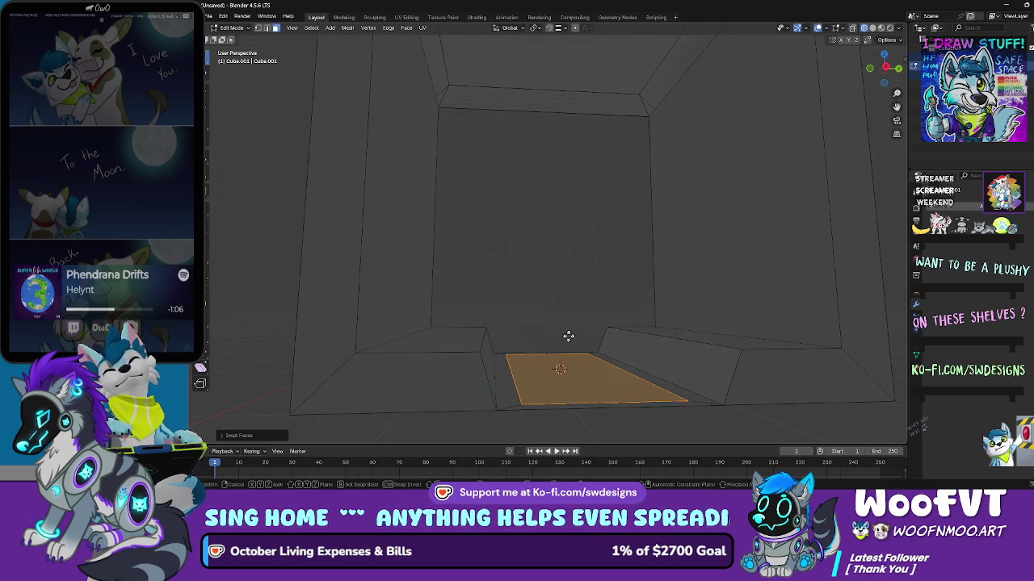
key("g")
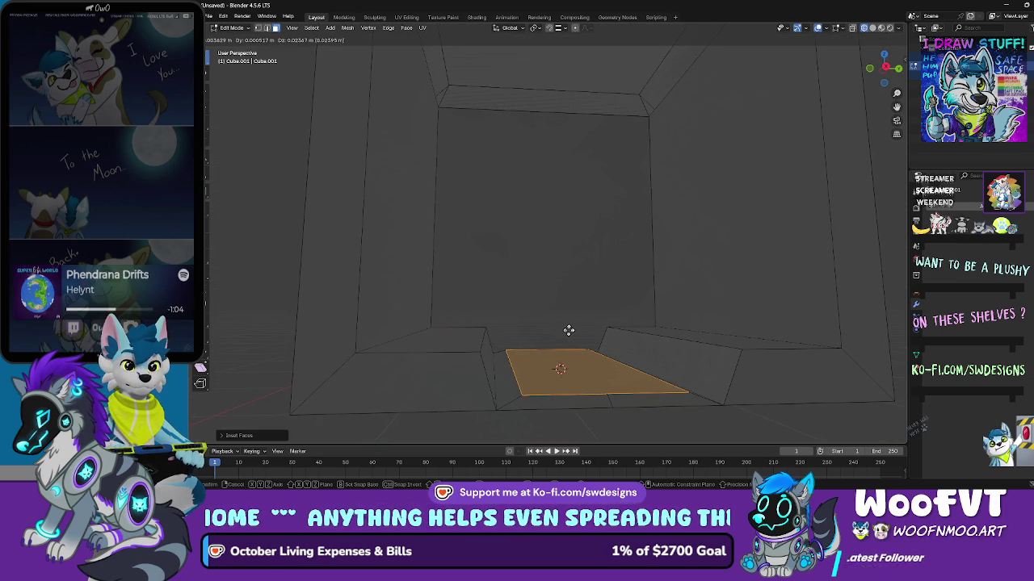
left_click(568, 330)
mouse_move(579, 330)
left_mouse_down()
mouse_move(705, 305)
mouse_move(637, 279)
mouse_move(598, 300)
mouse_move(464, 274)
mouse_move(536, 280)
mouse_move(554, 300)
mouse_move(618, 281)
left_mouse_up()
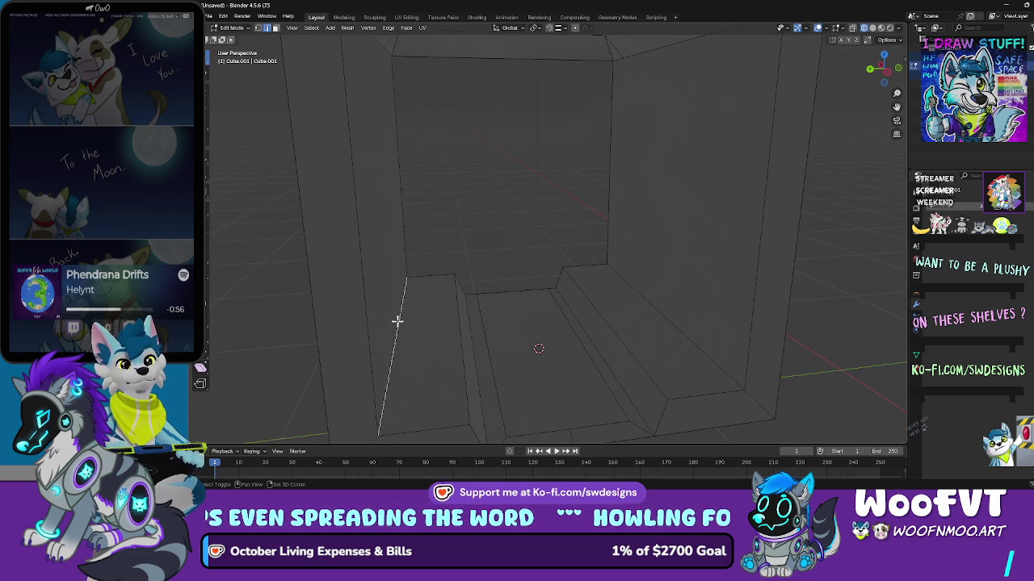
key("ctrl+b")
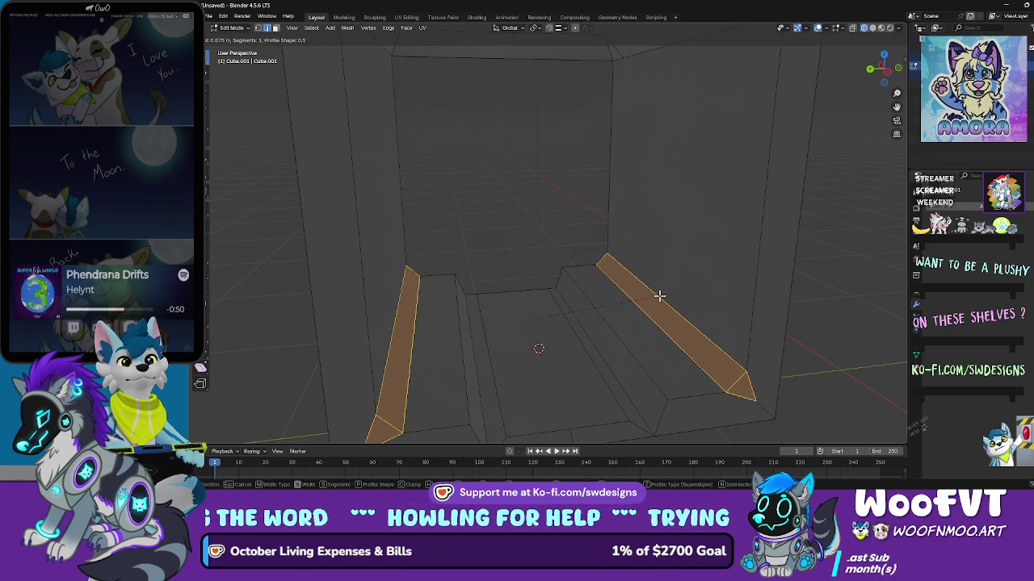
Step: Apply the chamfer bevel width to both floor-ledge edges
left_click(658, 295)
key("alt+a")
scroll(582, 236, "down", 4)
scroll(591, 238, "up", 8)
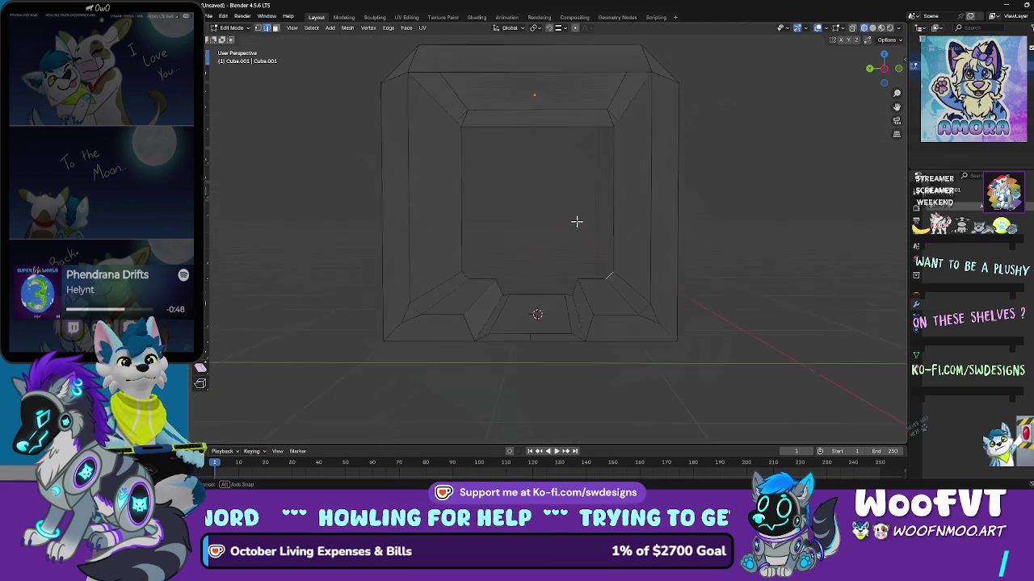
scroll(557, 258, "up", 2)
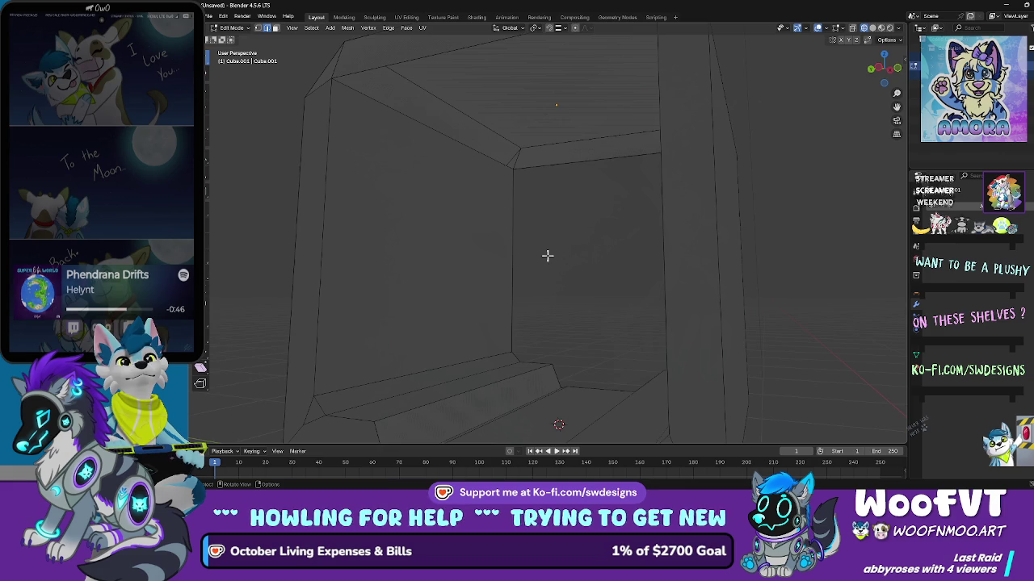
scroll(485, 161, "down", 4)
key("a")
mouse_move(525, 173)
left_mouse_down()
mouse_move(757, 176)
mouse_move(706, 215)
mouse_move(708, 240)
mouse_move(429, 216)
left_mouse_up()
key("alt+a")
Step: Orbit around the box interior to inspect the chamfered ledges
scroll(708, 240, "up", 2)
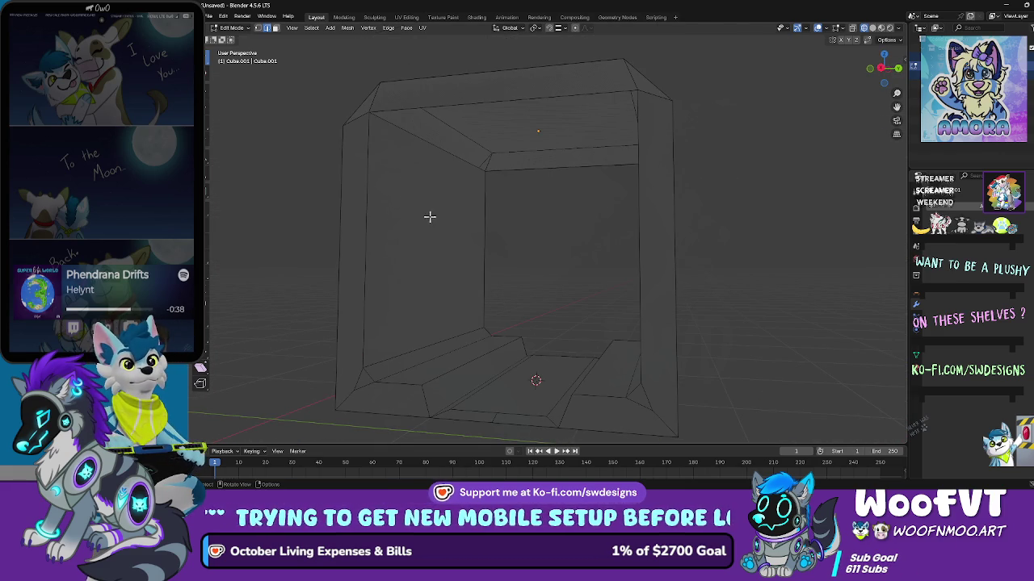
scroll(479, 157, "up", 4)
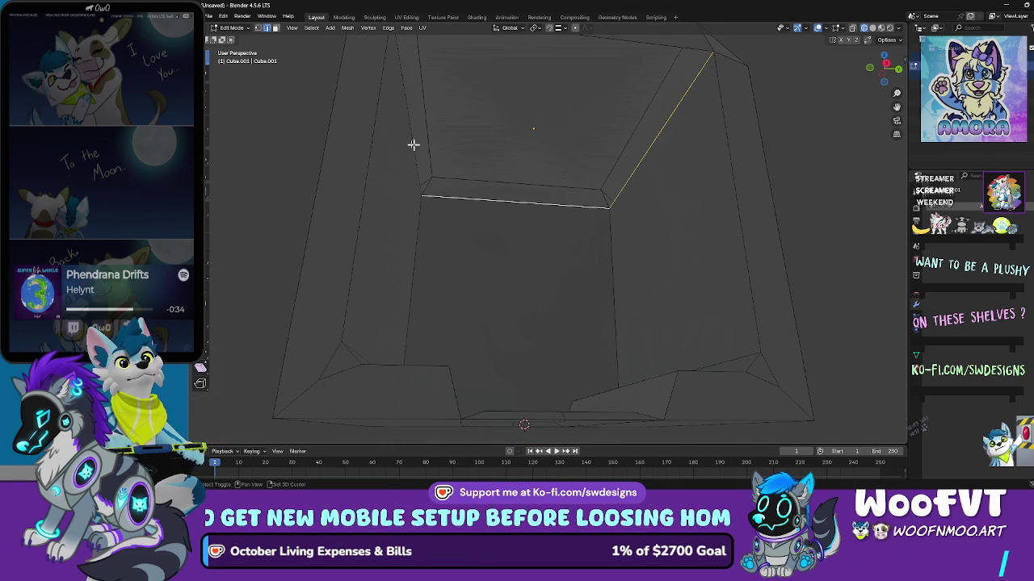
mouse_move(413, 131)
left_mouse_down()
mouse_move(425, 106)
mouse_move(364, 94)
mouse_move(388, 94)
mouse_move(423, 119)
left_mouse_up()
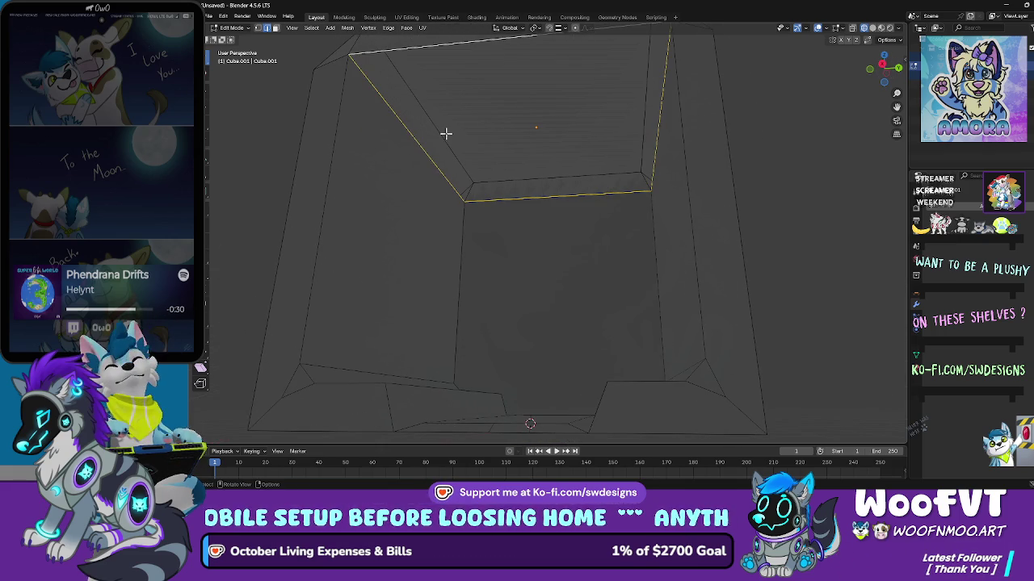
left_click(446, 133)
key("alt+a")
scroll(531, 180, "down", 5)
mouse_move(540, 203)
left_mouse_down()
mouse_move(597, 217)
mouse_move(736, 215)
mouse_move(571, 245)
mouse_move(604, 187)
left_mouse_up()
key("a")
key("alt+a")
scroll(573, 245, "up", 2)
scroll(574, 214, "down", 4)
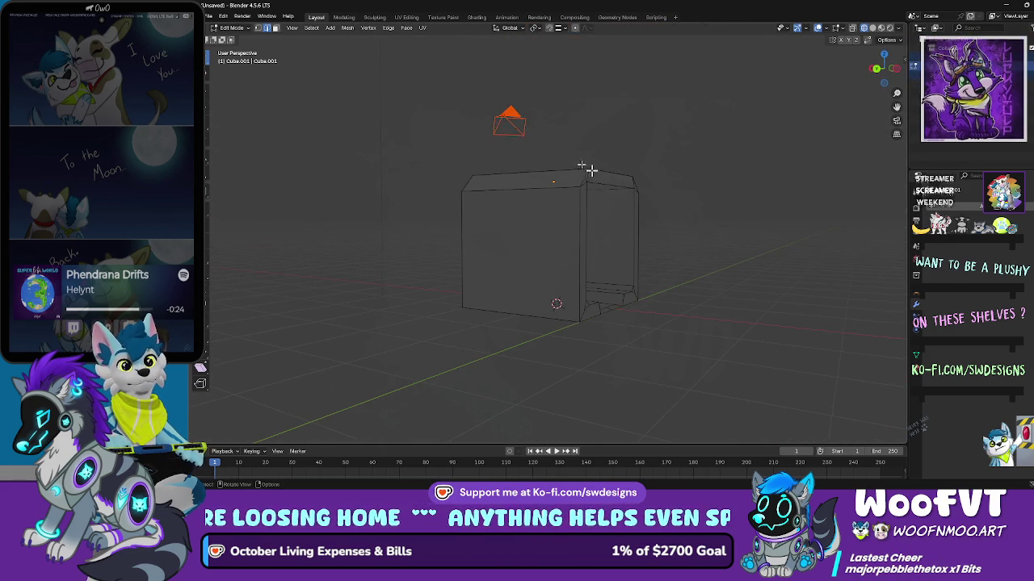
Step: Switch to Object Mode and delete the camera
left_click(230, 27)
left_click(236, 42)
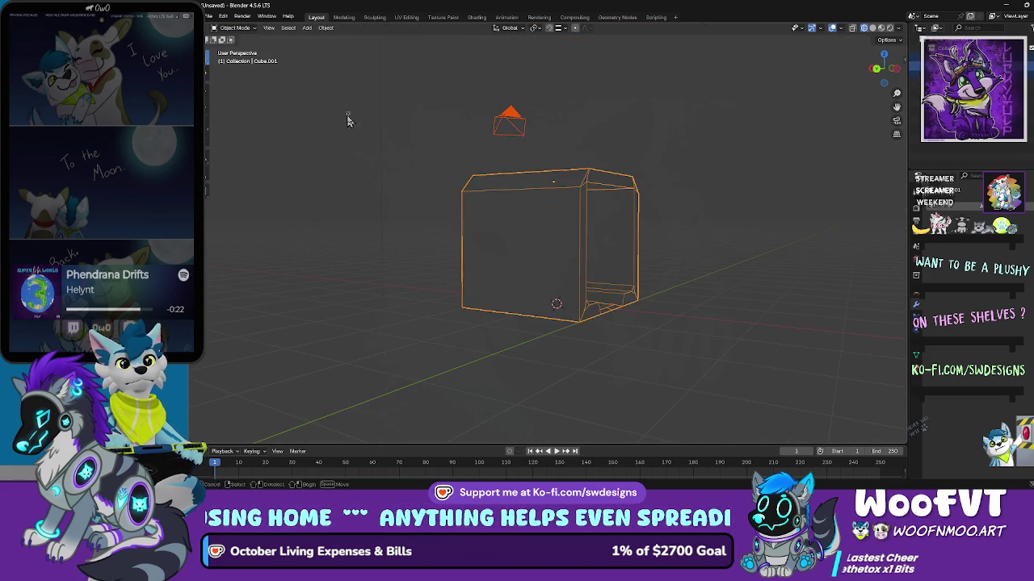
left_click(515, 115)
key("Delete")
mouse_move(512, 115)
left_mouse_down()
mouse_move(641, 120)
mouse_move(695, 97)
mouse_move(580, 77)
mouse_move(469, 81)
mouse_move(492, 95)
left_mouse_up()
Step: Select the tunnel box object and return to Edit Mode
mouse_move(549, 120)
left_mouse_down()
mouse_move(718, 132)
mouse_move(667, 175)
left_mouse_up()
scroll(717, 132, "up", 3)
left_click(690, 159)
scroll(652, 210, "up", 5)
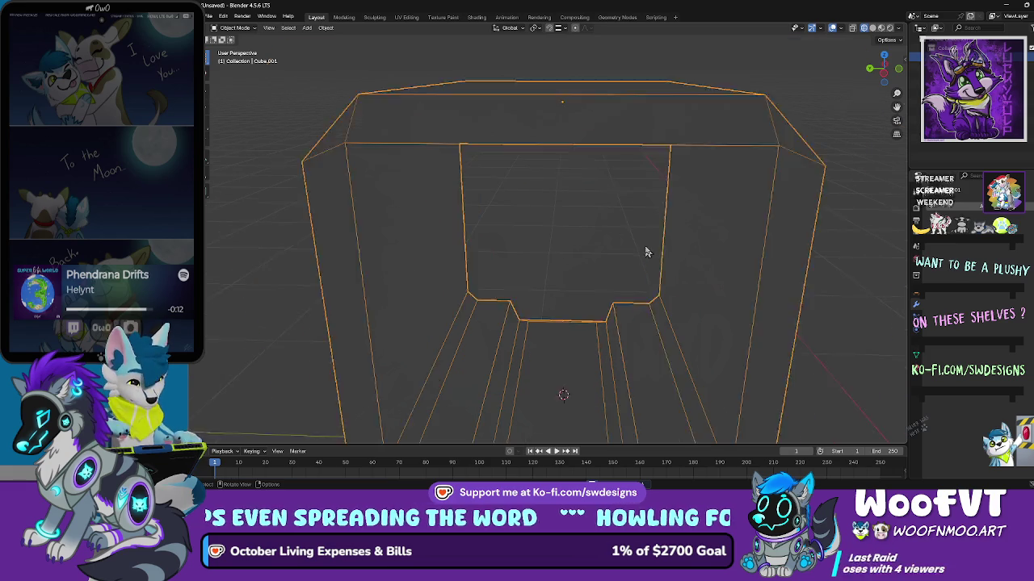
key("c")
scroll(619, 358, "up", 5)
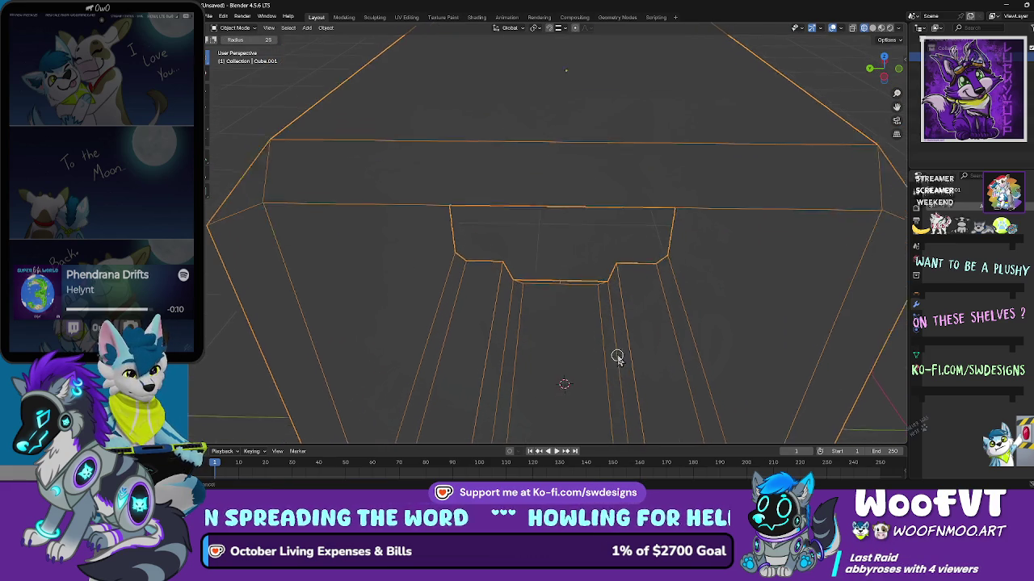
scroll(579, 239, "up", 5)
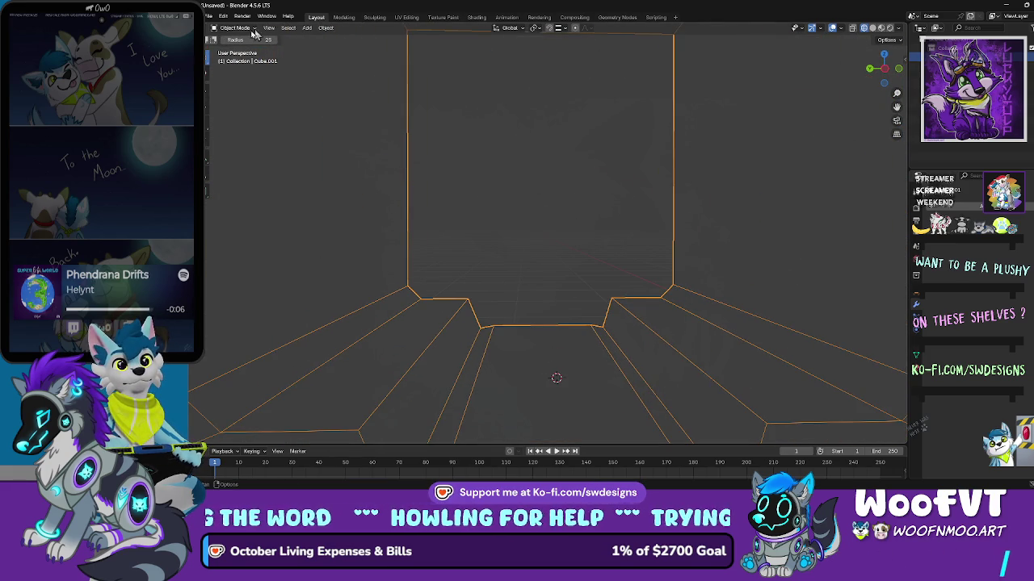
left_click(238, 28)
left_click(234, 46)
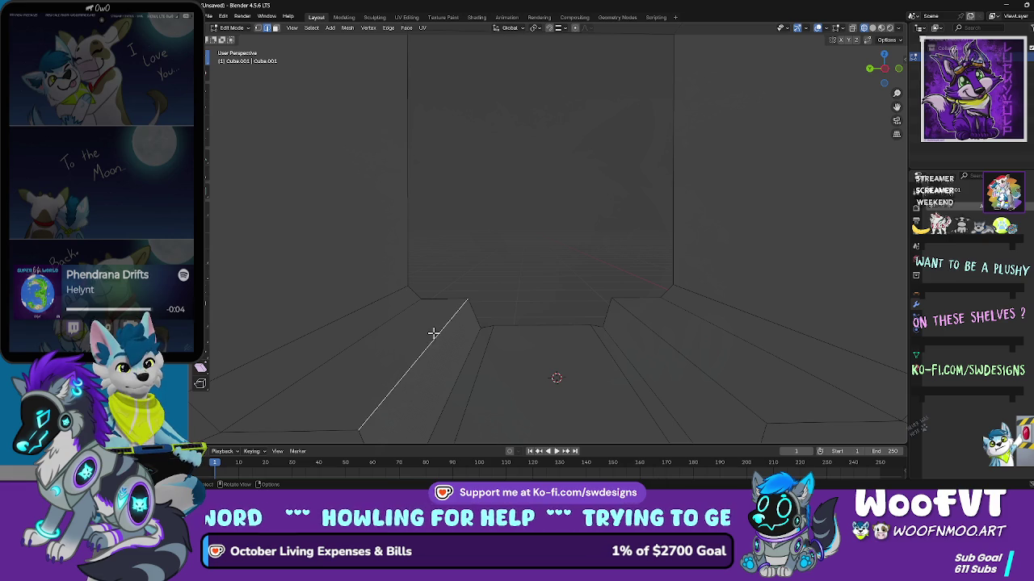
Step: Try bevelling the right ledge edge, then cancel and deselect everything
key("ctrl+b")
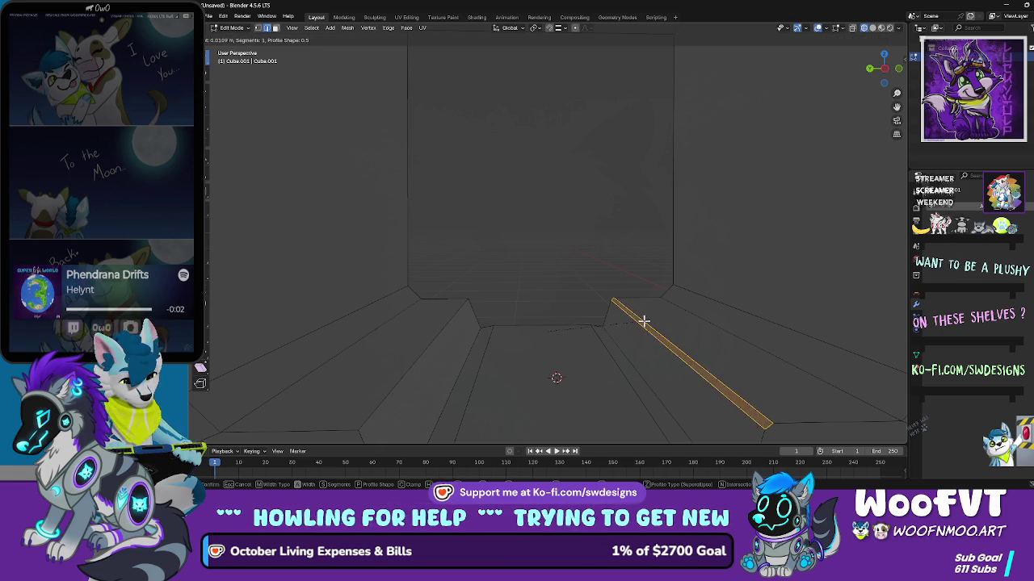
key("Escape")
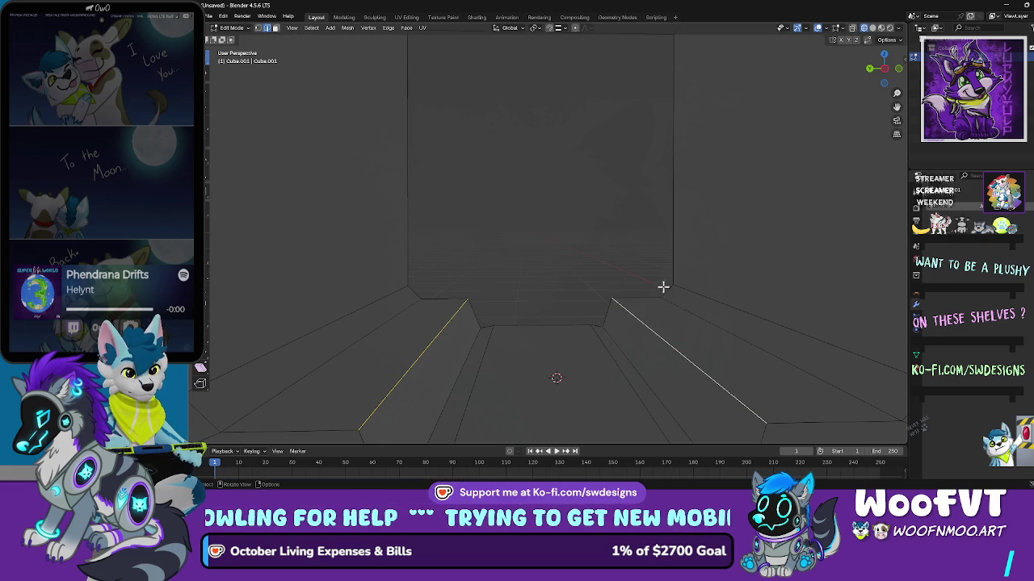
key("ctrl+b")
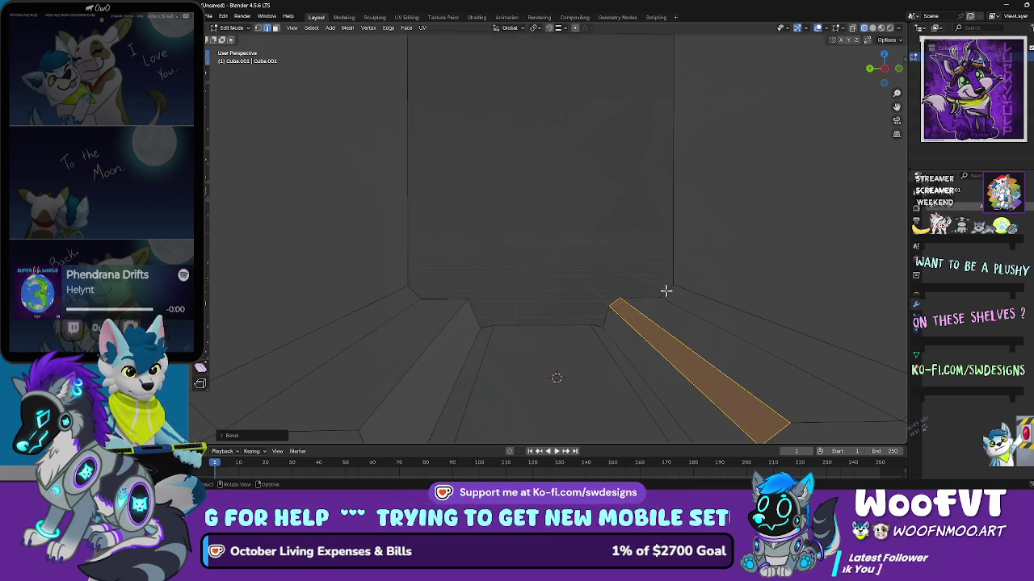
key("Escape")
key("alt+a")
Step: Delete the ledge's bevelled side face, top face and bevel strip face
left_click(275, 28)
left_click(431, 351)
left_click(422, 342, "shift")
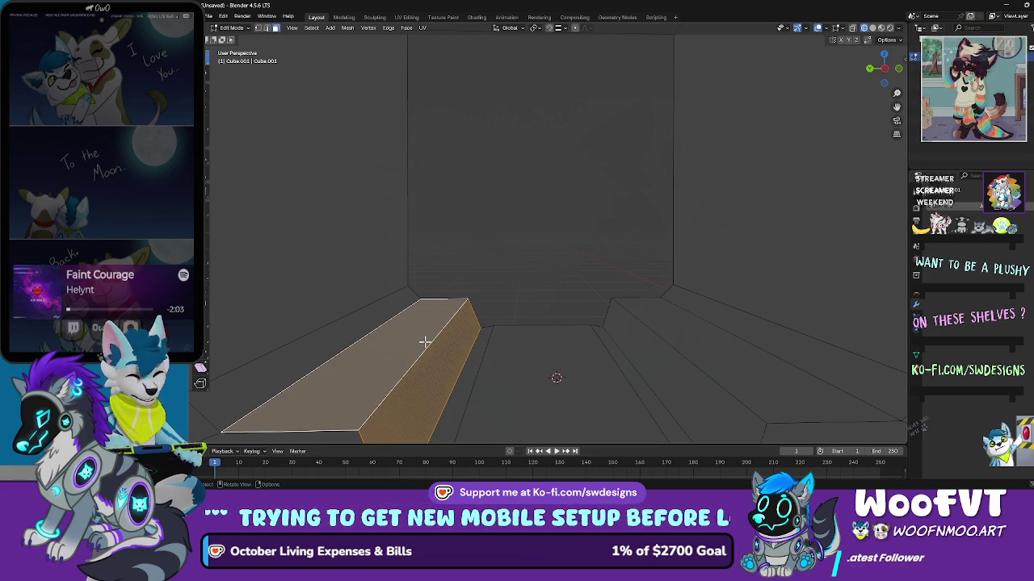
key("x")
left_click(426, 343)
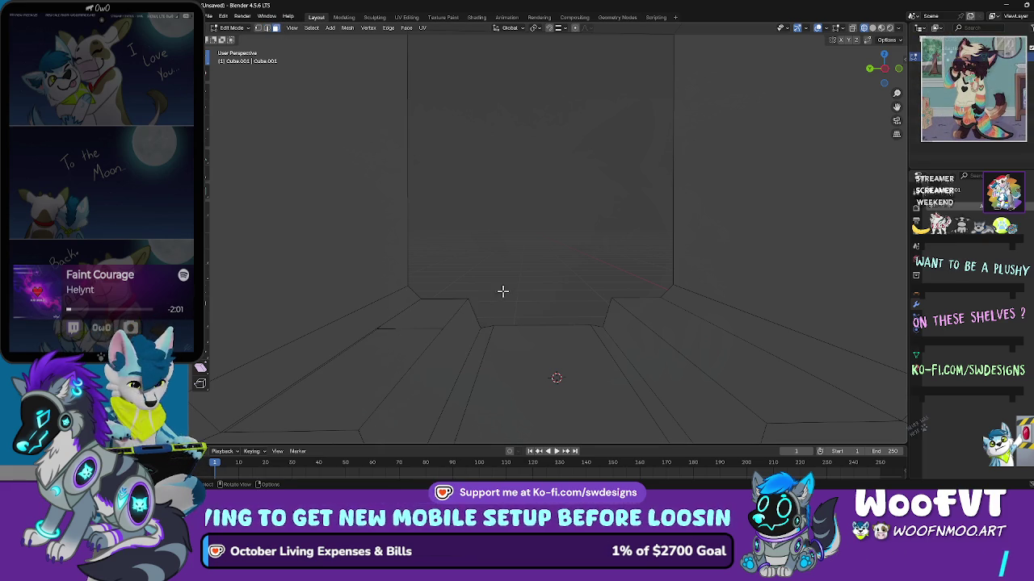
left_click(431, 320)
key("x")
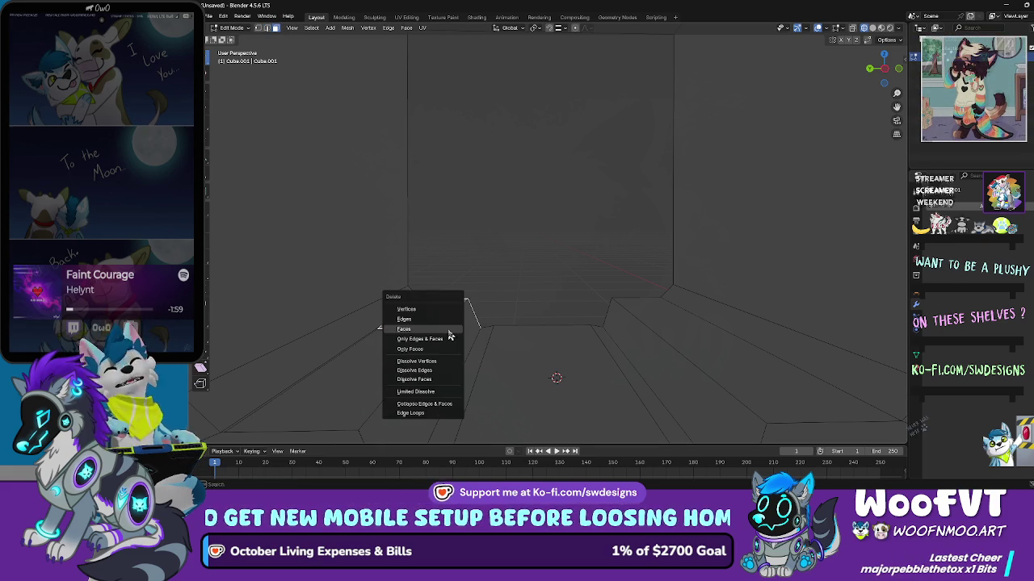
left_click(448, 331)
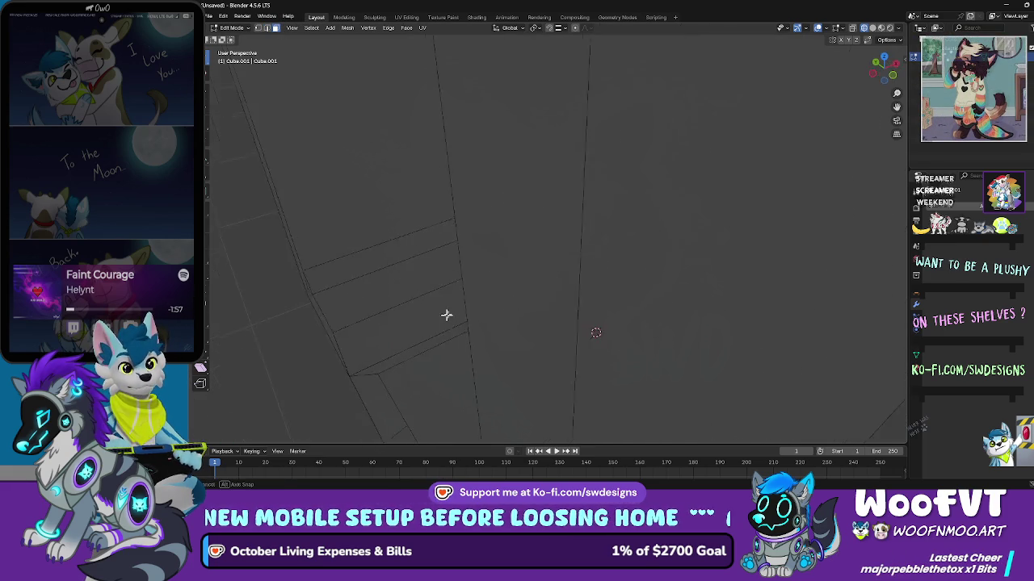
Step: Scale the whole mesh, then undo the scaling
mouse_move(489, 292)
left_mouse_down()
mouse_move(526, 250)
mouse_move(516, 269)
left_mouse_up()
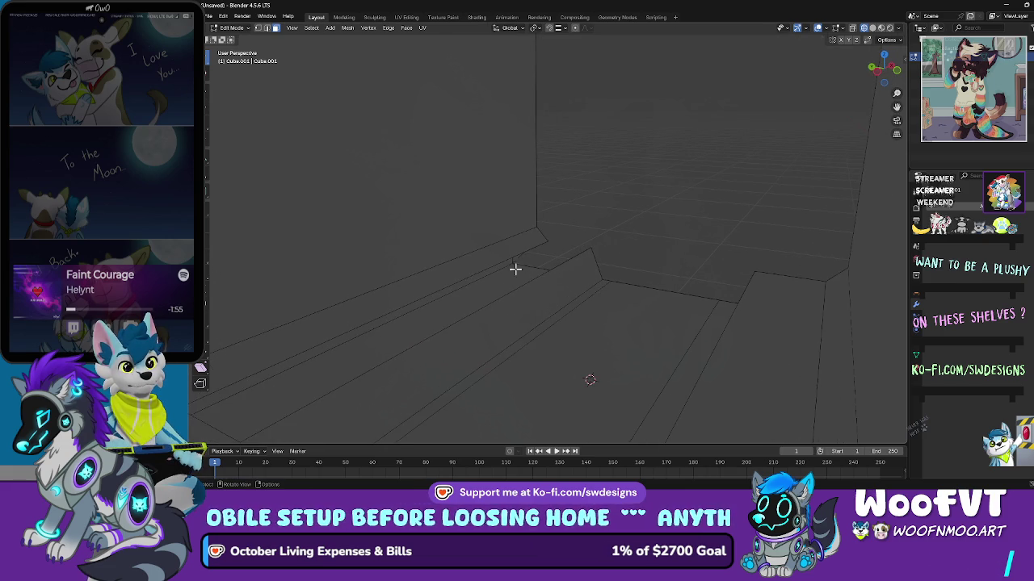
key("a")
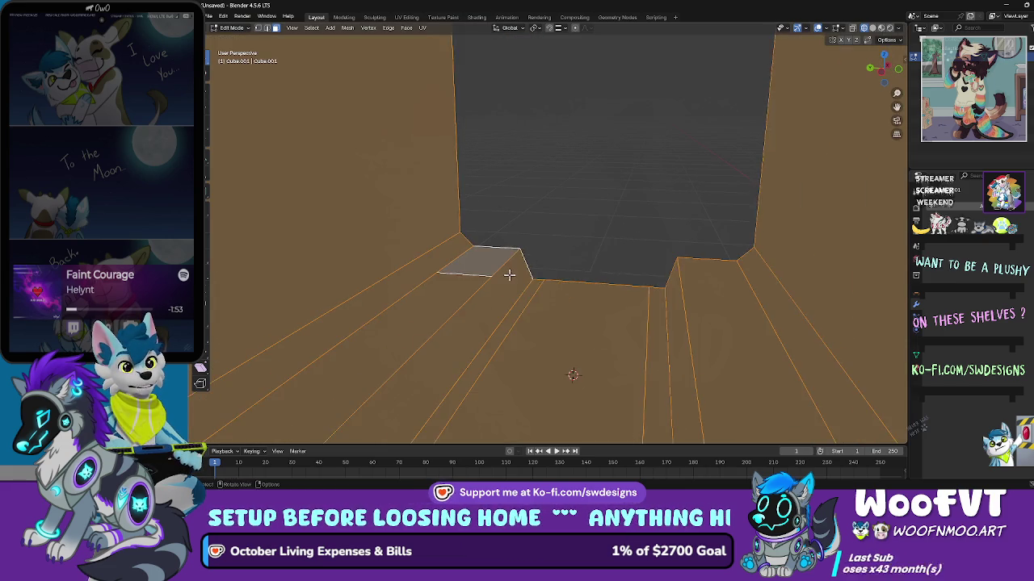
key("s")
left_click(432, 93)
key("ctrl+z")
key("alt+a")
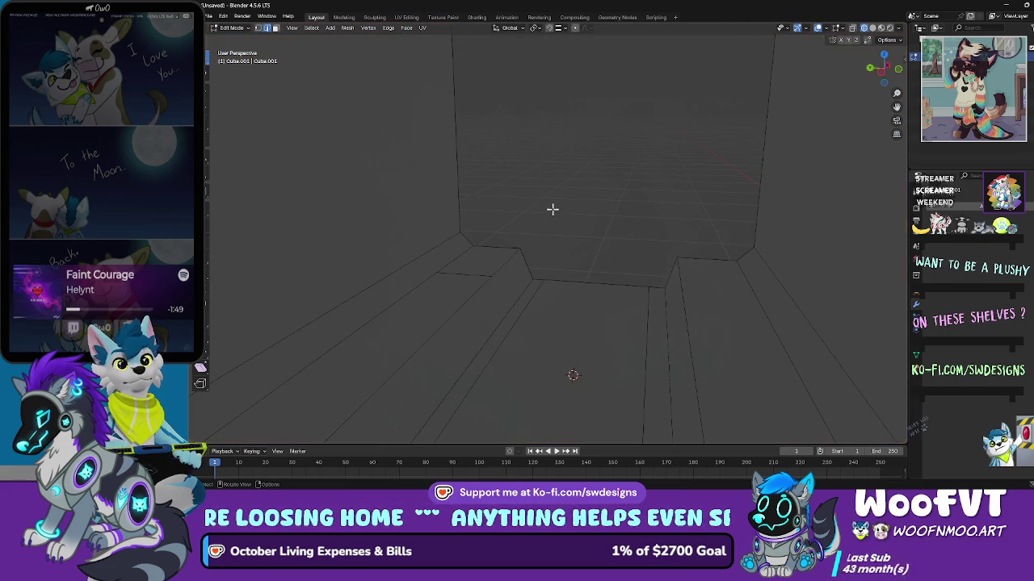
scroll(506, 261, "down", 6)
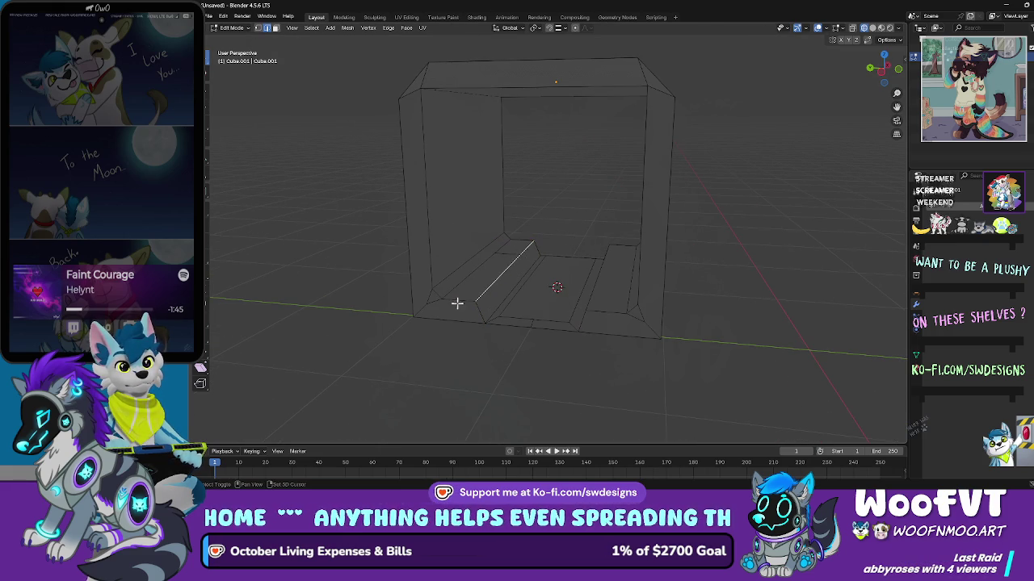
Step: Add a loop cut across the lower ledge
left_click(586, 252)
left_click(597, 220)
scroll(512, 251, "up", 4)
scroll(528, 287, "down", 3)
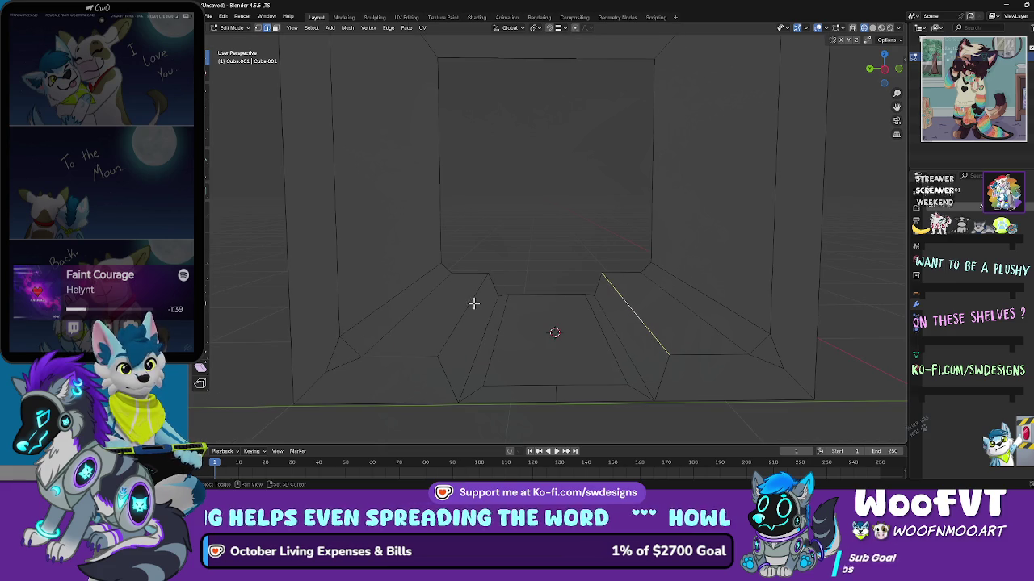
Step: Bevel both inner ledge edges with 3 segments
key("ctrl+b")
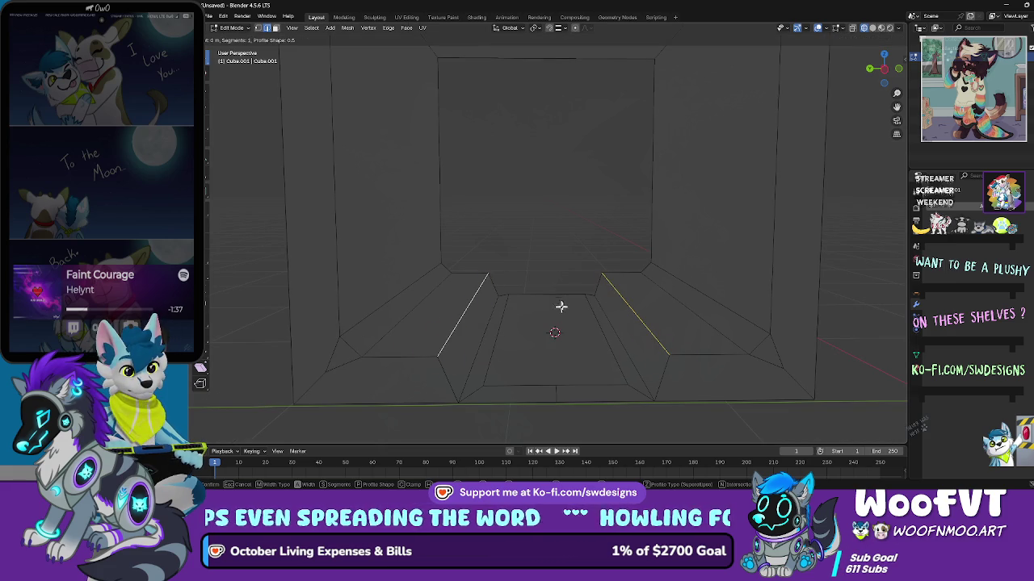
scroll(561, 307, "up", 2)
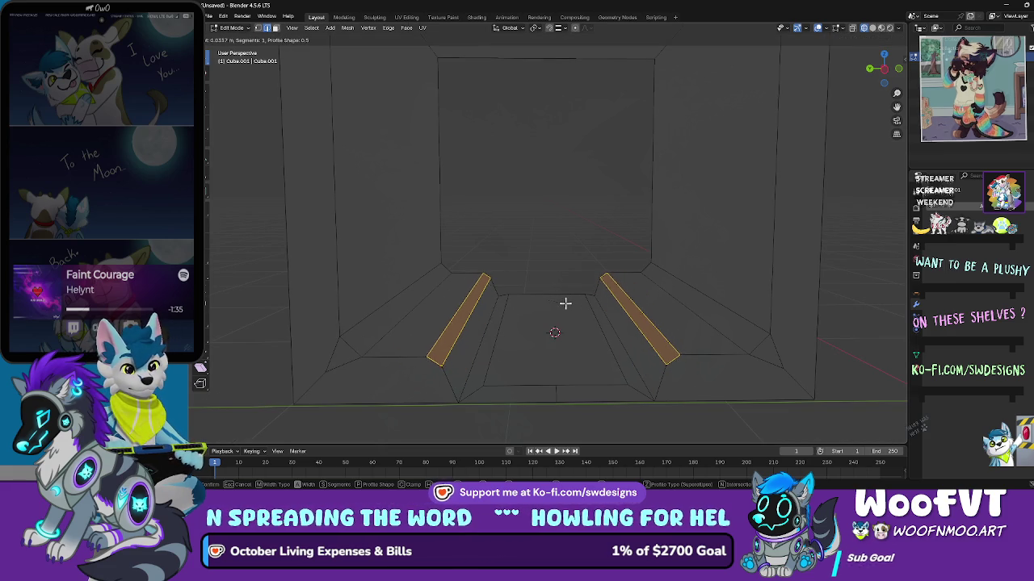
left_click(563, 303)
scroll(565, 275, "down", 3)
mouse_move(581, 250)
left_mouse_down()
mouse_move(584, 231)
mouse_move(600, 245)
mouse_move(597, 217)
left_mouse_up()
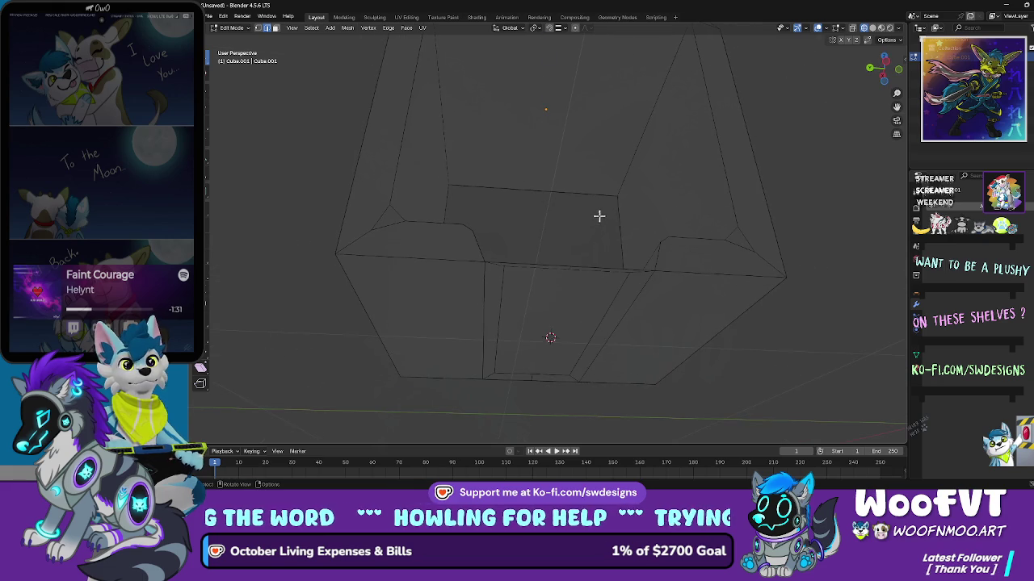
Step: In face select mode, select the faces on the box's underside
left_click(274, 28)
left_click(382, 304)
mouse_move(648, 305)
left_mouse_down()
mouse_move(693, 307)
mouse_move(625, 329)
left_mouse_up()
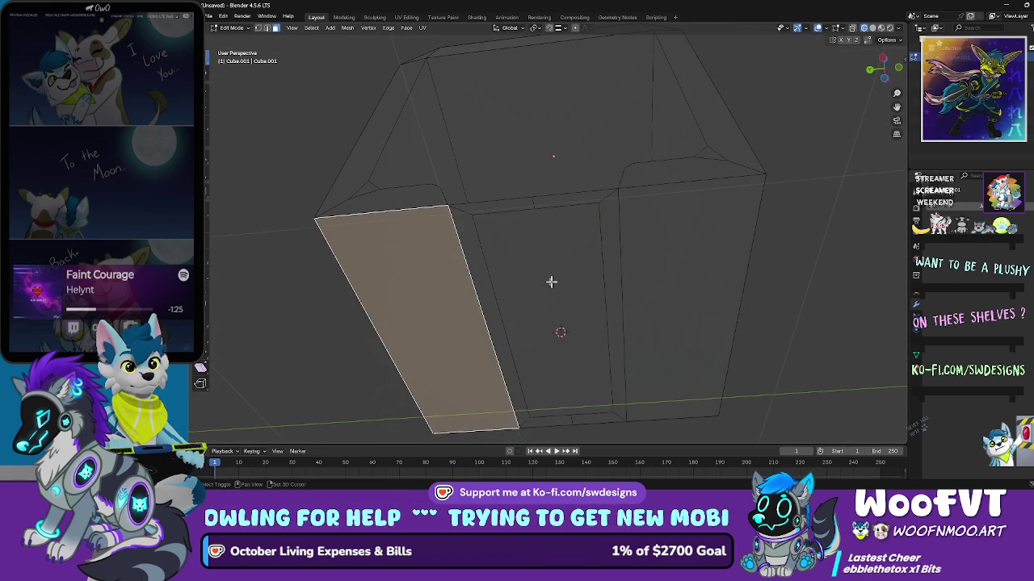
left_click(473, 231, "shift")
left_click(473, 211, "shift")
left_click(568, 205, "shift")
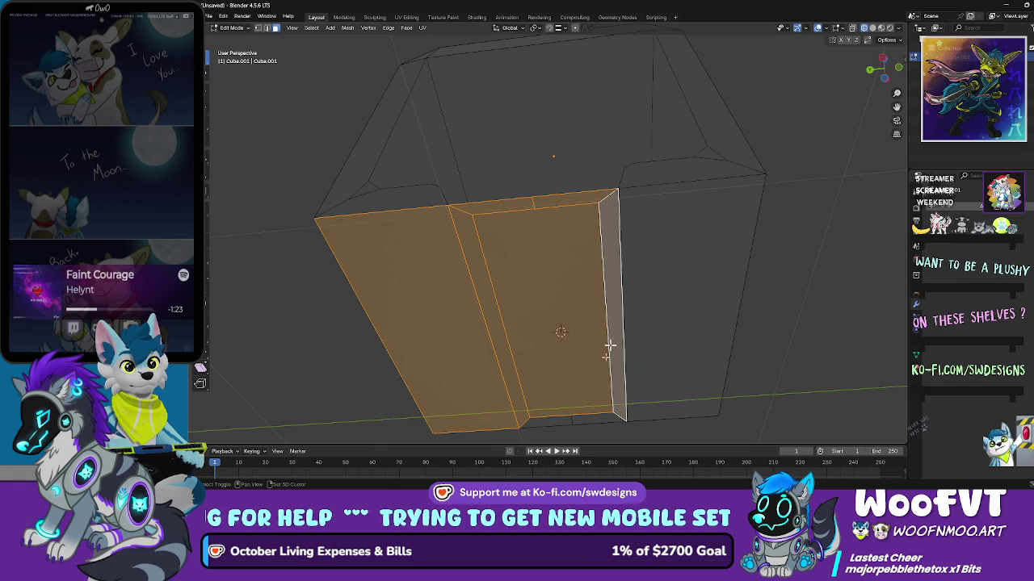
left_click(584, 413, "shift")
left_click(583, 395, "shift")
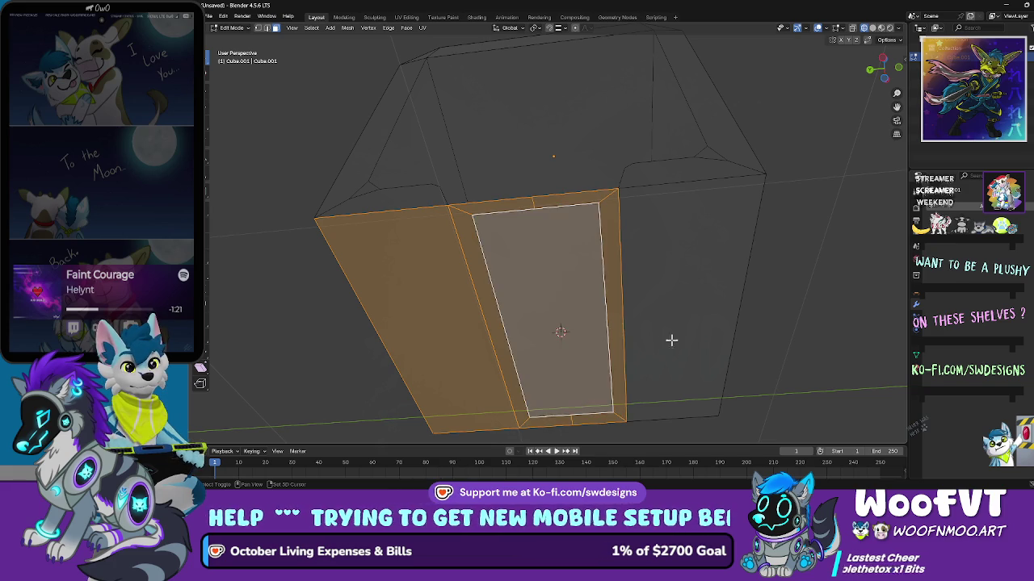
mouse_move(611, 343)
left_mouse_down()
mouse_move(614, 323)
mouse_move(596, 311)
mouse_move(581, 323)
mouse_move(581, 337)
mouse_move(616, 323)
mouse_move(627, 291)
left_mouse_up()
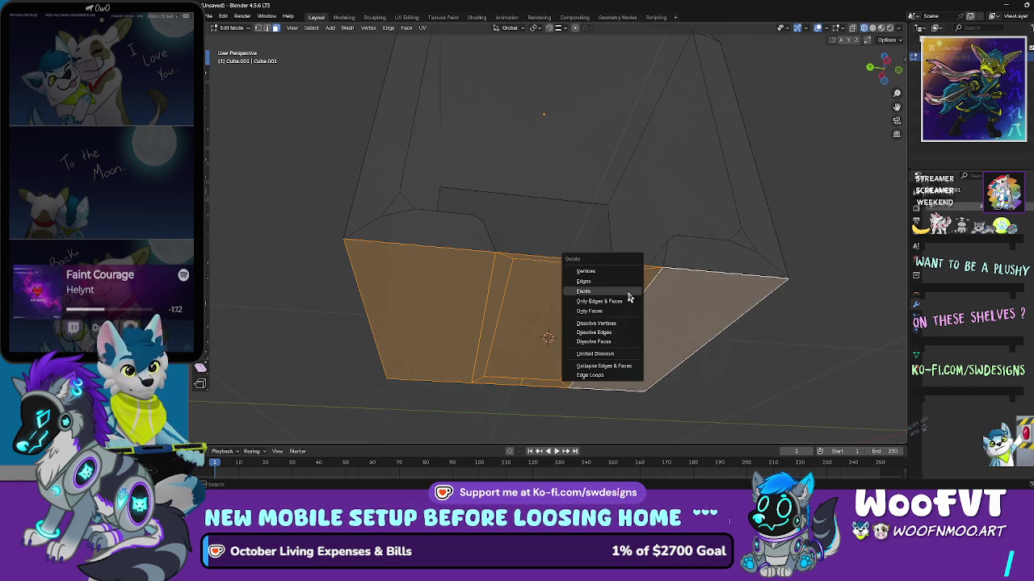
Step: Delete the selected underside faces, then undo the deletion
left_click(621, 285)
mouse_move(627, 280)
left_mouse_down()
mouse_move(611, 337)
mouse_move(595, 339)
mouse_move(611, 330)
mouse_move(676, 336)
mouse_move(683, 326)
mouse_move(629, 320)
mouse_move(699, 300)
mouse_move(586, 308)
mouse_move(595, 314)
mouse_move(593, 288)
mouse_move(591, 297)
left_mouse_up()
key("ctrl+z")
mouse_move(468, 306)
left_mouse_down()
mouse_move(479, 299)
mouse_move(448, 304)
mouse_move(468, 305)
mouse_move(502, 276)
left_mouse_up()
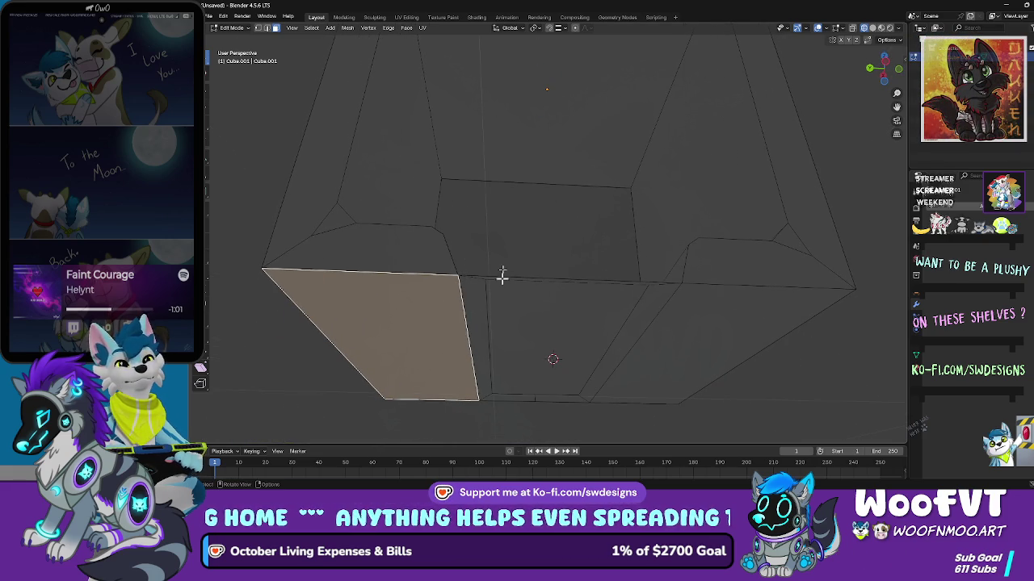
Step: In edge mode, move the bottom outer edge loop along Z to form a thin rim
left_click(267, 28)
left_click(320, 272)
mouse_move(320, 272)
left_mouse_down()
mouse_move(323, 258)
mouse_move(575, 157)
left_mouse_up()
mouse_move(702, 192)
left_mouse_down()
mouse_move(738, 180)
mouse_move(725, 193)
mouse_move(670, 182)
mouse_move(593, 143)
mouse_move(650, 168)
mouse_move(614, 178)
mouse_move(631, 192)
left_mouse_up()
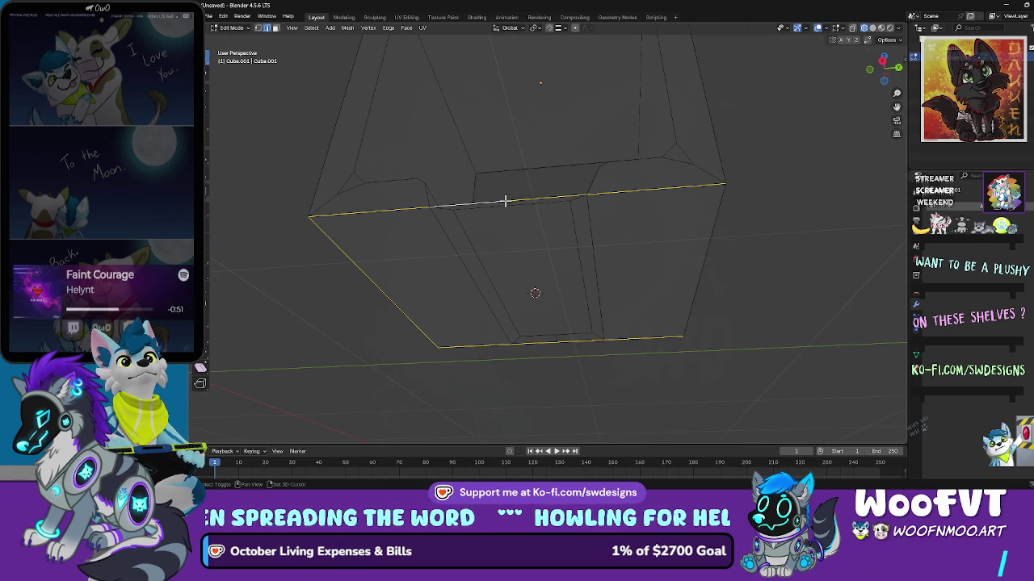
mouse_move(723, 189)
left_mouse_down()
mouse_move(574, 214)
mouse_move(600, 234)
left_mouse_up()
key("g")
key("z")
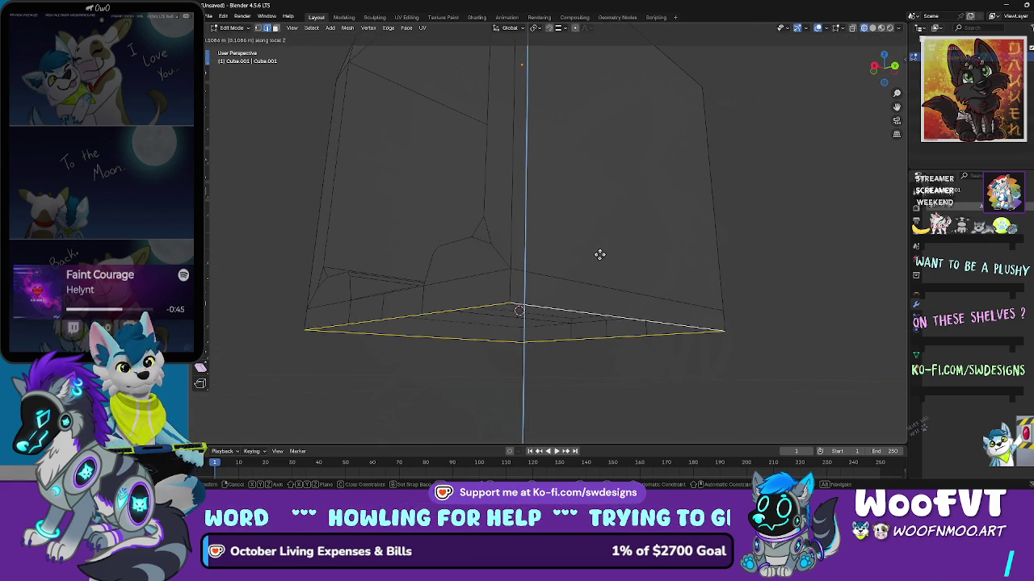
left_click(599, 250)
left_click_drag(602, 256, 587, 261)
key("3")
mouse_move(704, 265)
left_mouse_down()
mouse_move(708, 254)
mouse_move(606, 228)
left_mouse_up()
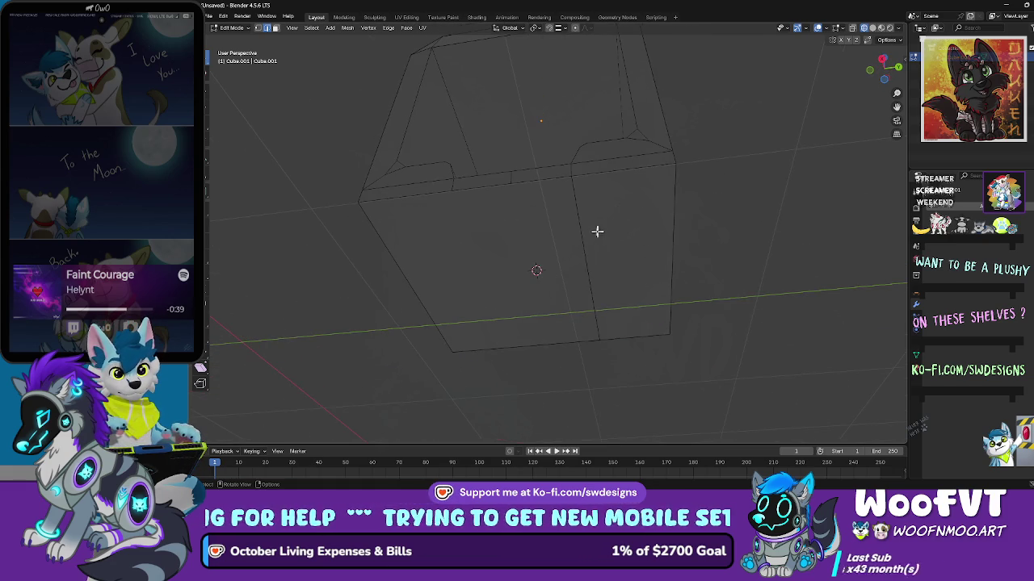
Step: Dissolve several stray edges on the new bottom rim
key("x")
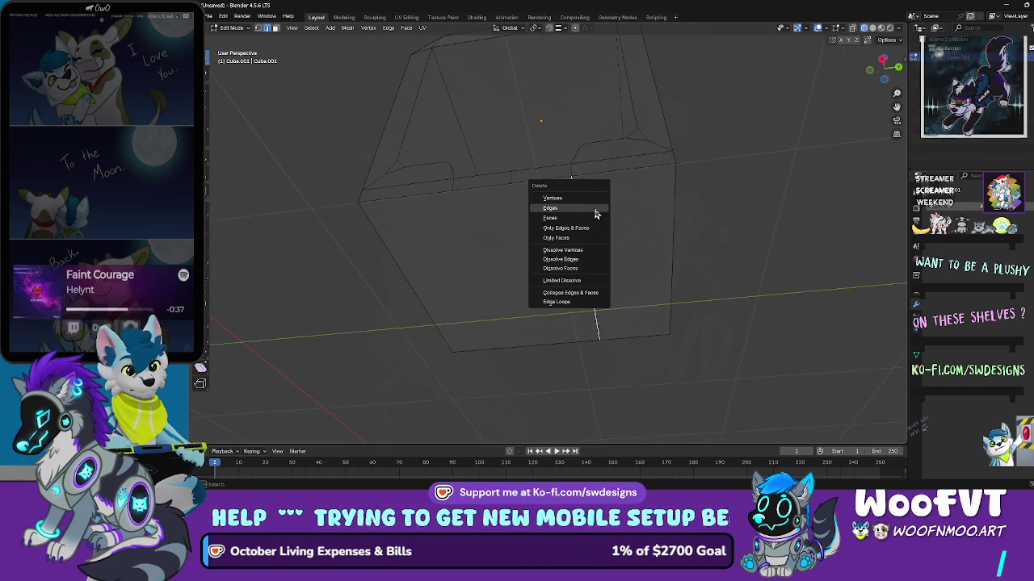
left_click(595, 260)
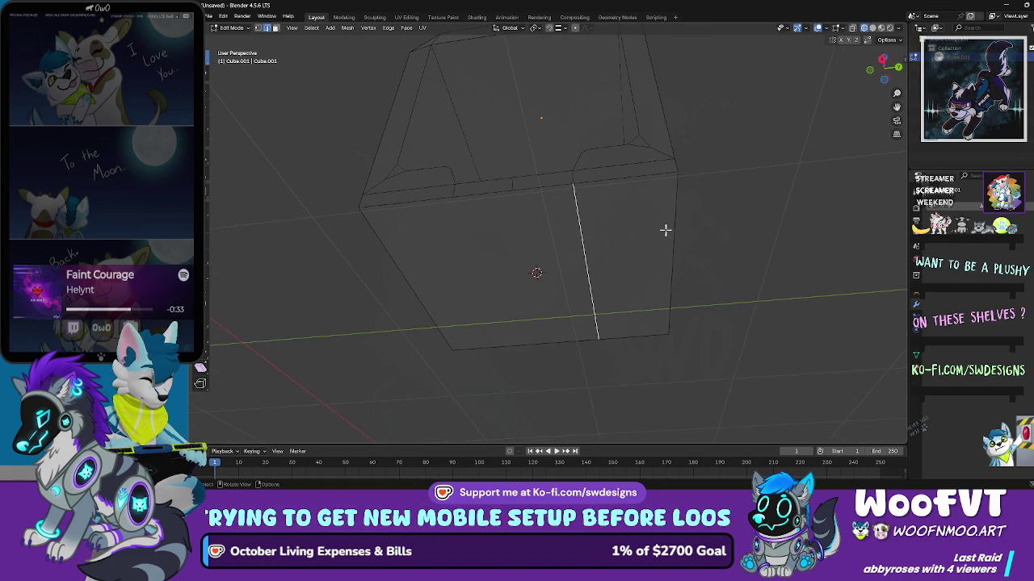
key("x")
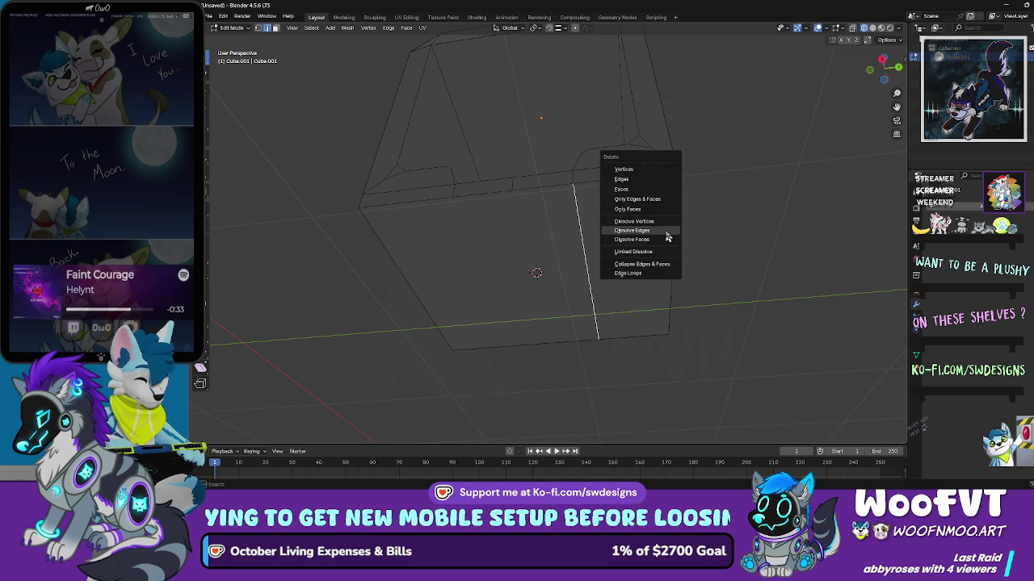
left_click(665, 232)
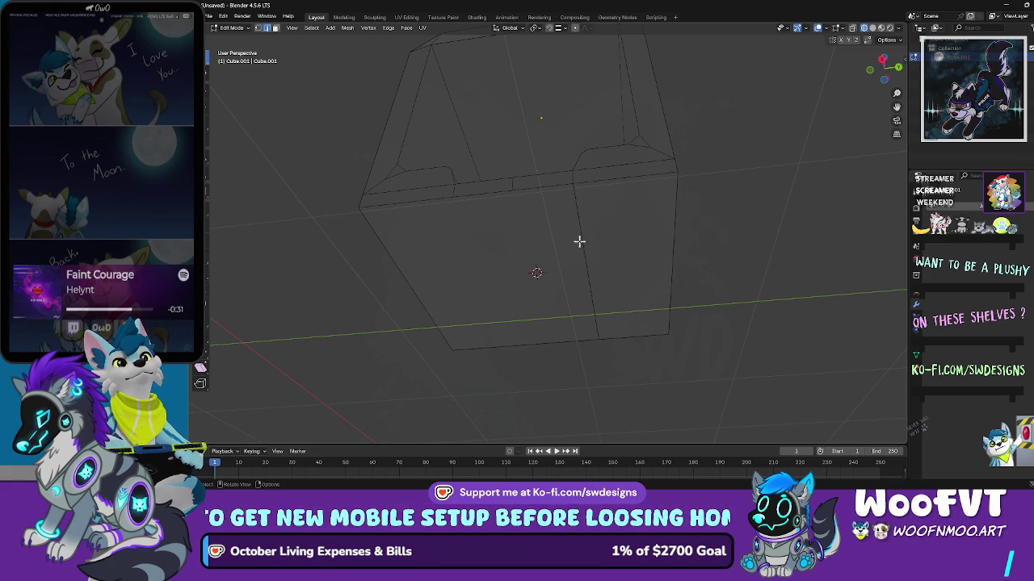
key("x")
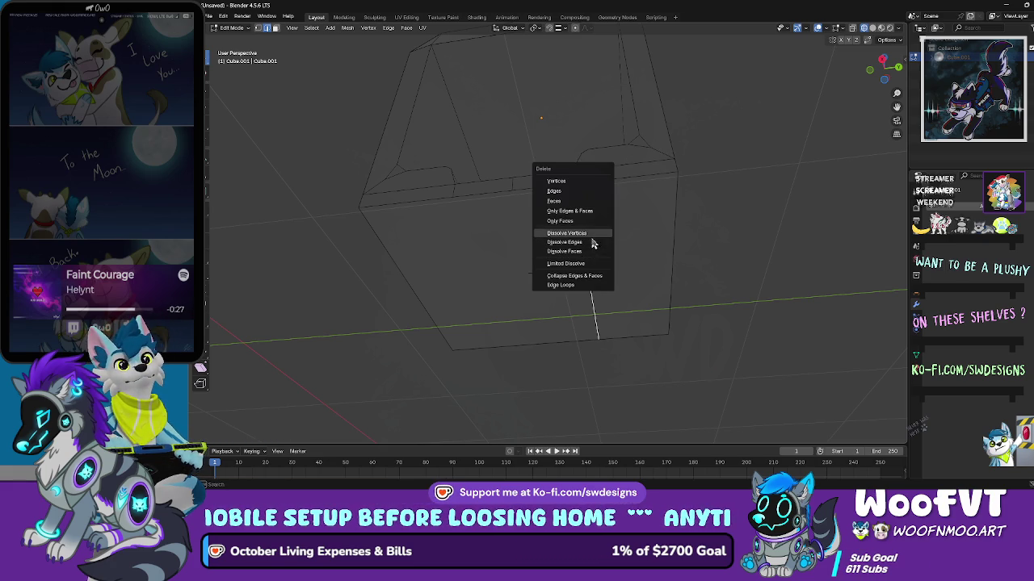
left_click(592, 243)
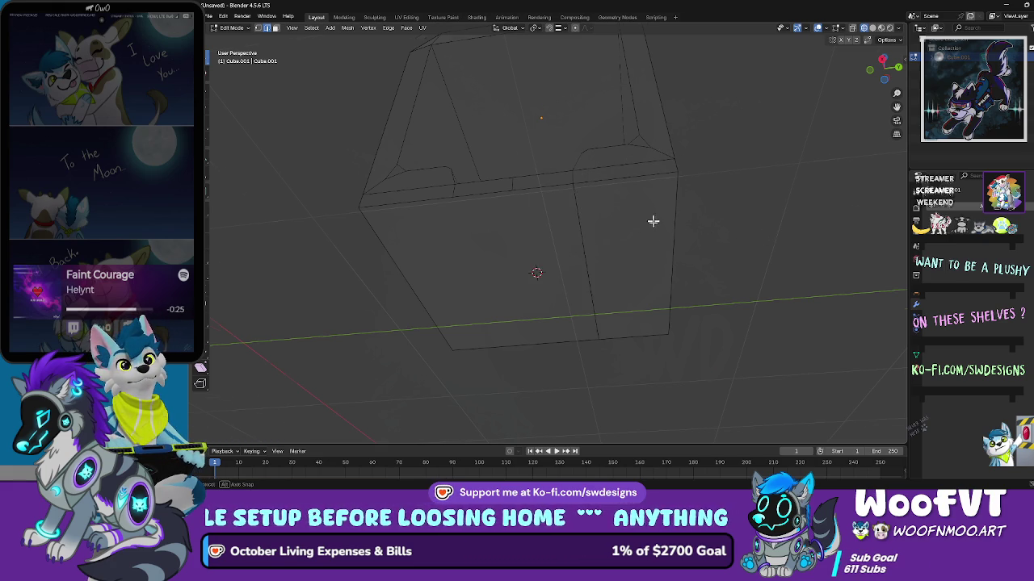
mouse_move(654, 222)
left_mouse_down()
mouse_move(662, 272)
mouse_move(649, 203)
mouse_move(613, 219)
left_mouse_up()
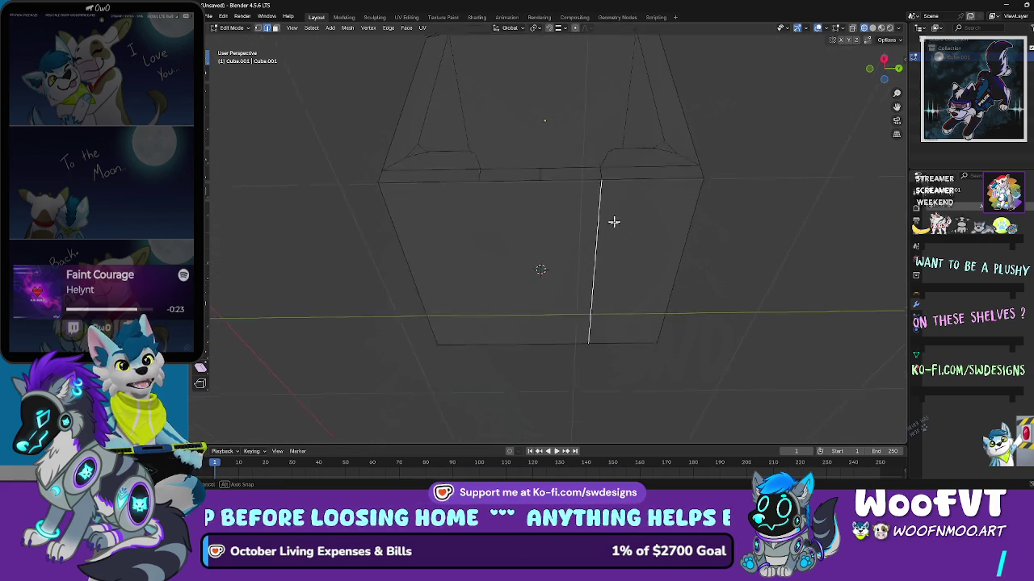
key("x")
left_click(610, 226)
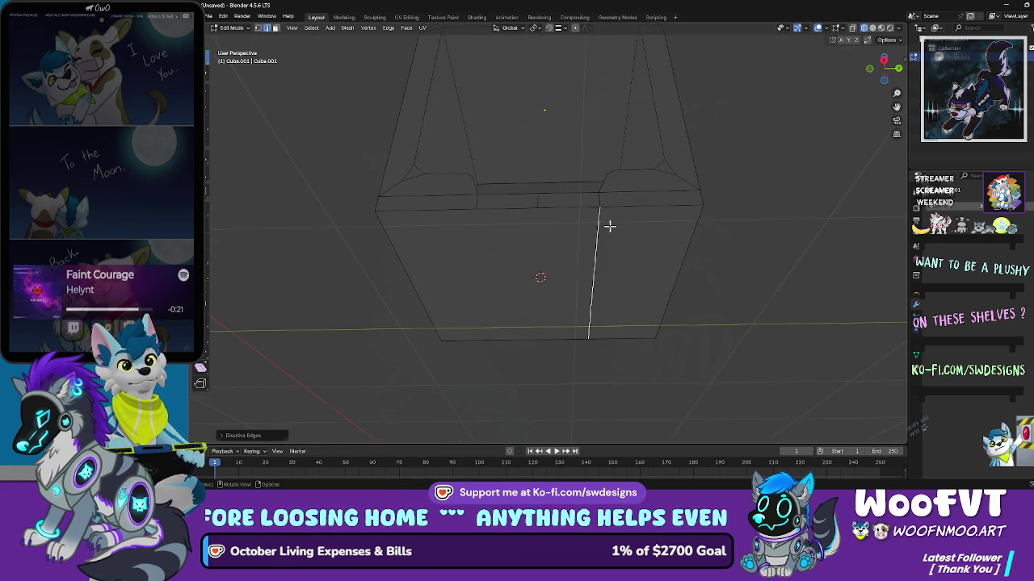
Step: Dissolve the faces around another edge and move that edge to the box's right side
key("x")
left_click(610, 226)
key("x")
left_click(610, 226)
key("x")
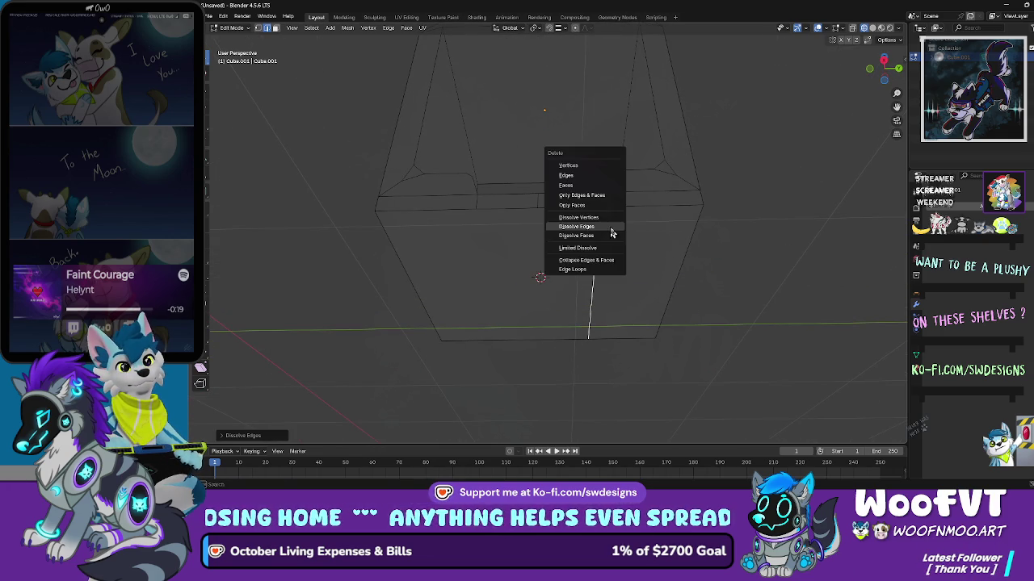
left_click(610, 238)
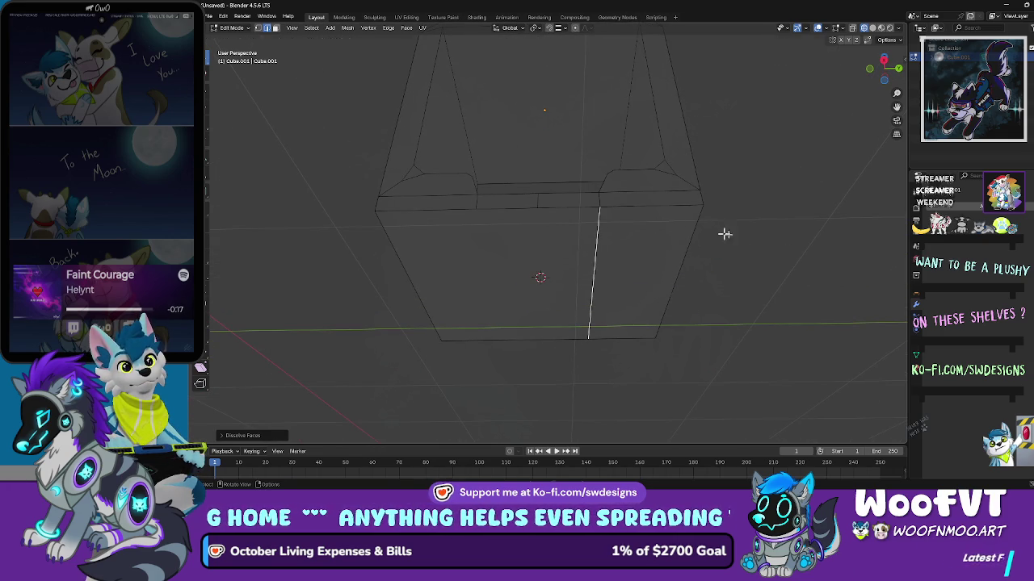
key("g")
left_click(590, 237)
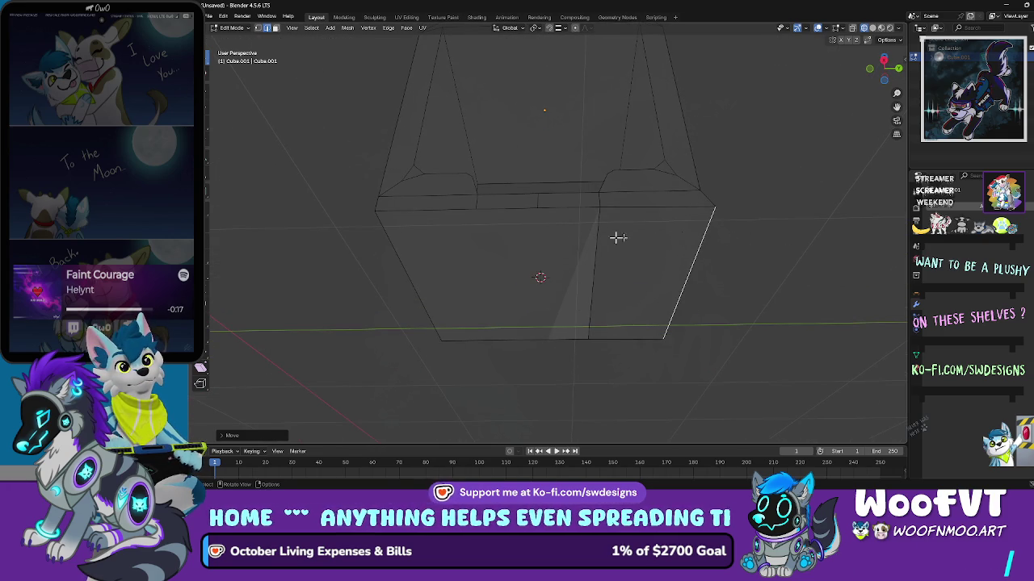
Step: Raise the box's bottom face slightly along Z
left_click_drag(709, 231, 687, 245)
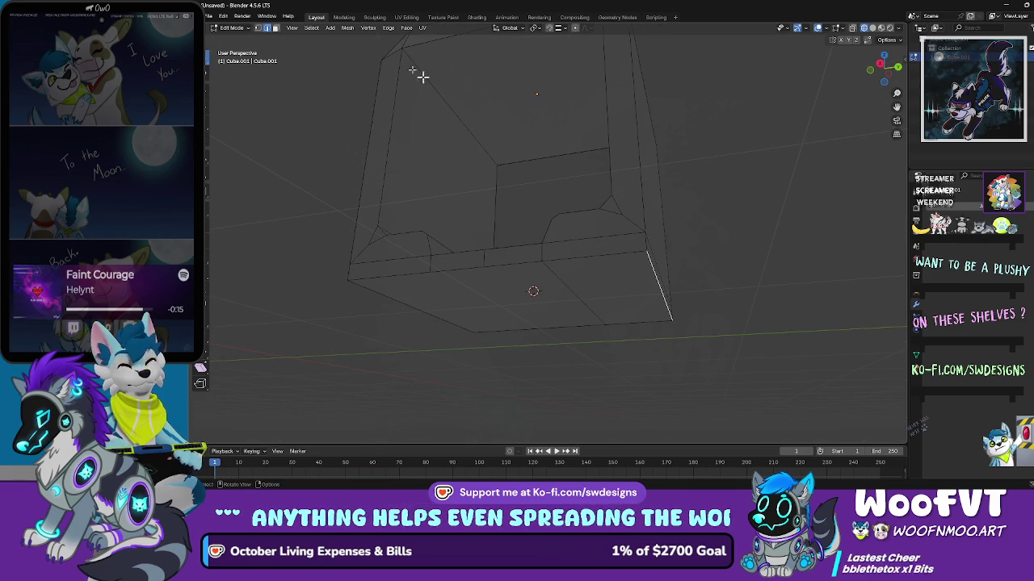
left_click(493, 291)
left_click_drag(494, 290, 496, 282)
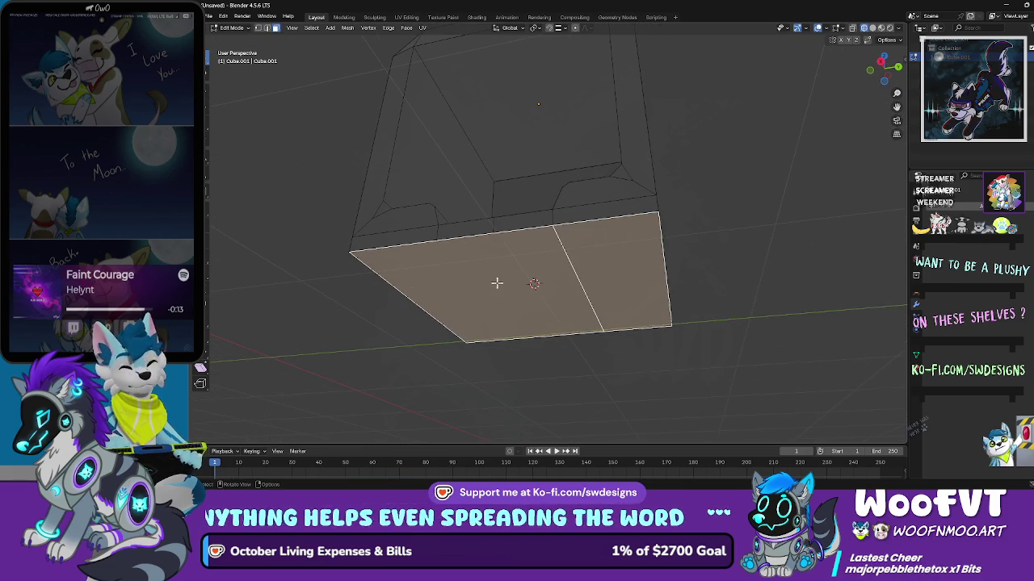
key("g")
key("z")
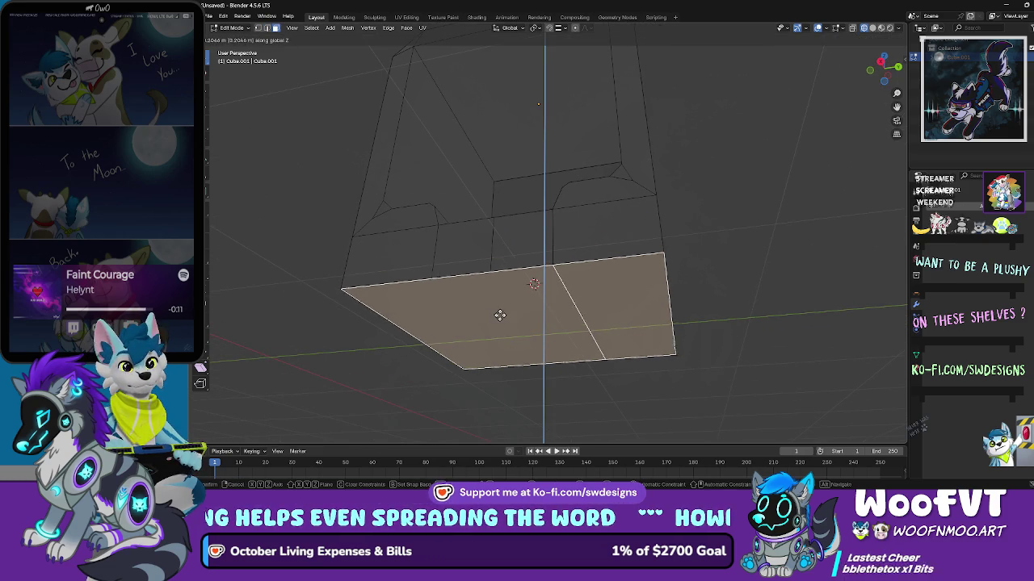
left_click(498, 281)
mouse_move(498, 281)
left_mouse_down()
mouse_move(638, 280)
mouse_move(512, 250)
mouse_move(561, 311)
left_mouse_up()
Step: From below, select the edge splitting the bottom face and dissolve it
left_click(562, 310)
left_click(775, 295)
scroll(606, 291, "up", 2)
scroll(606, 290, "up", 2)
left_click_drag(609, 282, 595, 221)
left_click(608, 215)
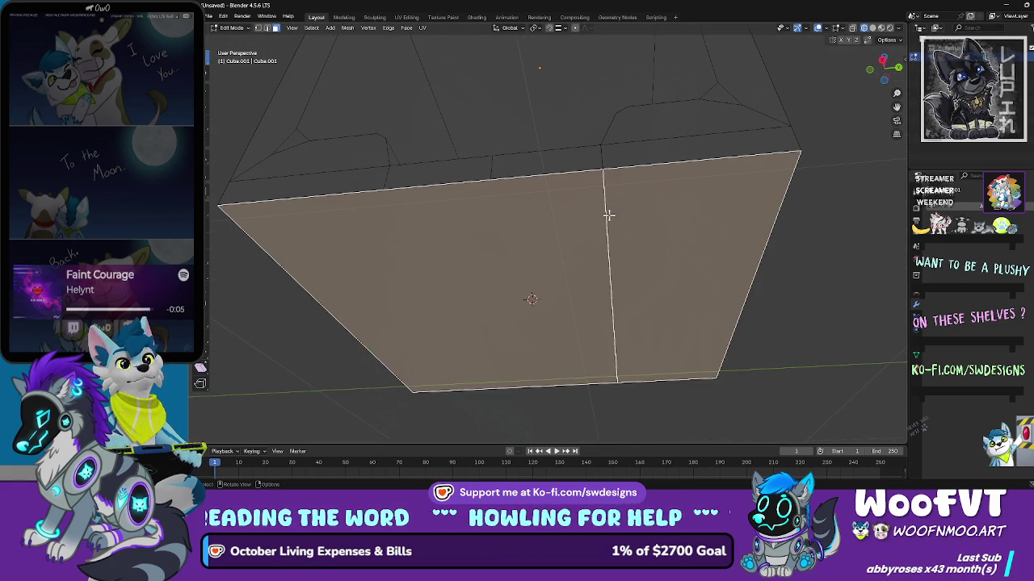
left_click(267, 29)
left_click(611, 235)
mouse_move(609, 240)
left_mouse_down()
mouse_move(504, 212)
mouse_move(441, 247)
mouse_move(461, 220)
left_mouse_up()
key("x")
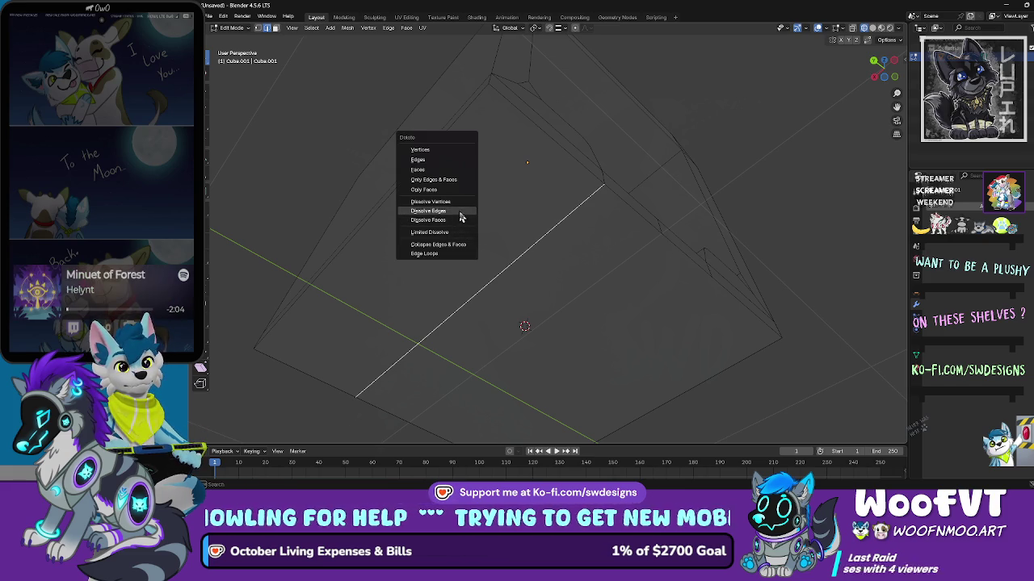
left_click(461, 212)
Step: Dissolve the second stray edge on the bottom face
left_click_drag(541, 201, 537, 218)
mouse_move(608, 234)
left_mouse_down()
mouse_move(630, 263)
mouse_move(516, 270)
mouse_move(607, 272)
mouse_move(798, 312)
left_mouse_up()
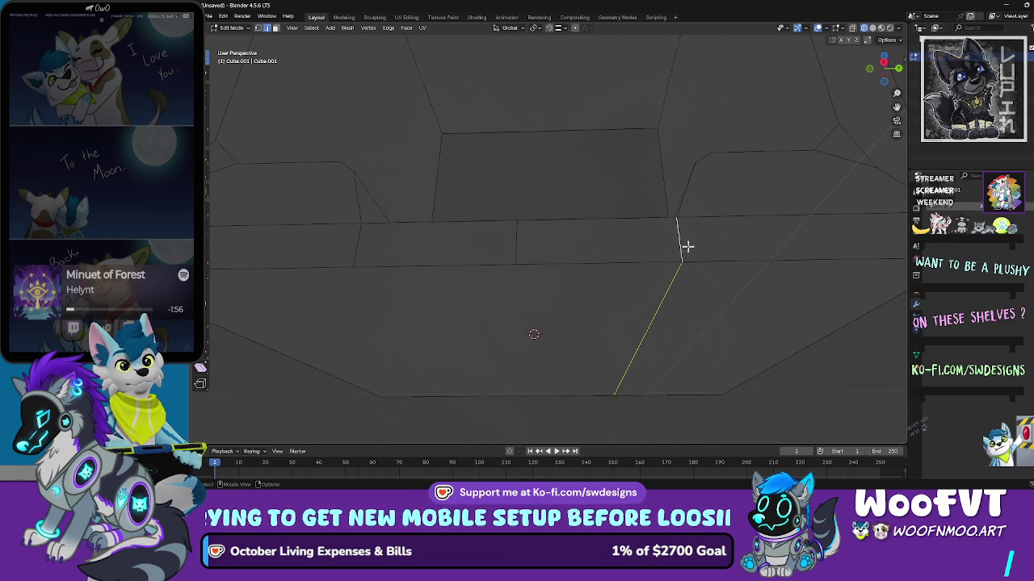
key("x")
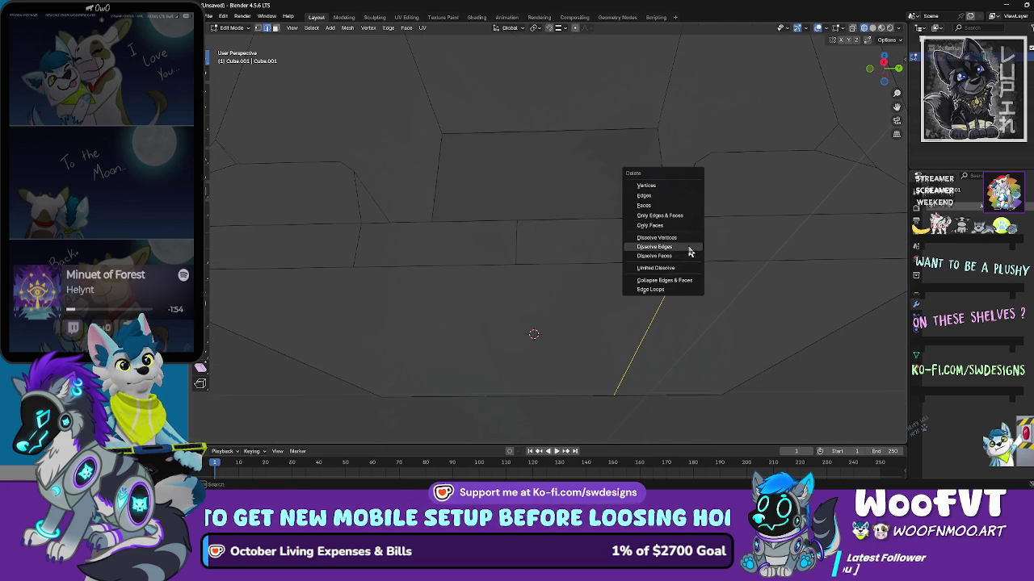
left_click(689, 252)
scroll(684, 256, "down", 5)
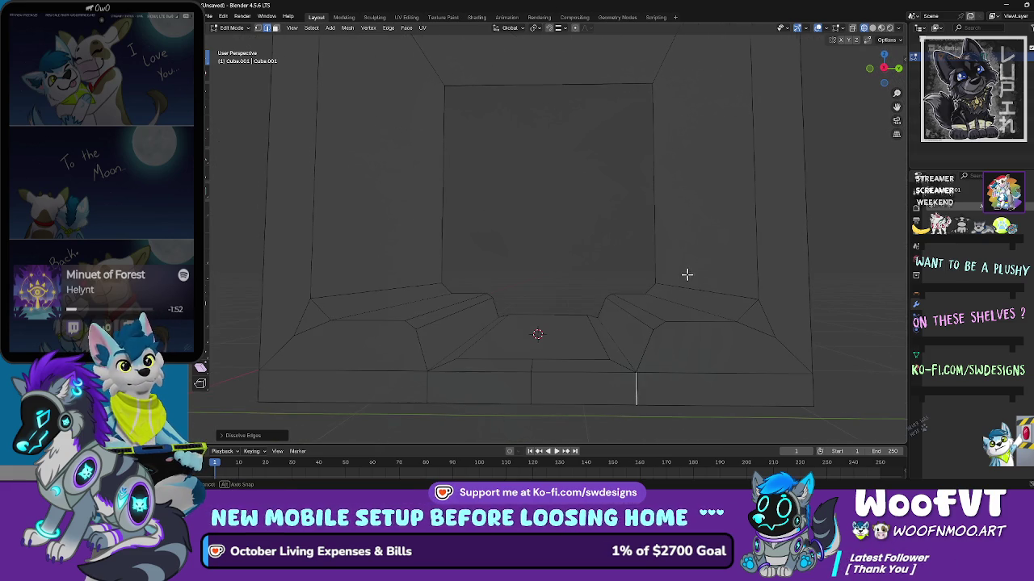
Step: Use the Knife tool to cut along the lower front of the box frame
mouse_move(838, 270)
left_mouse_down()
mouse_move(614, 272)
mouse_move(614, 286)
mouse_move(784, 289)
left_mouse_up()
scroll(565, 350, "up", 5)
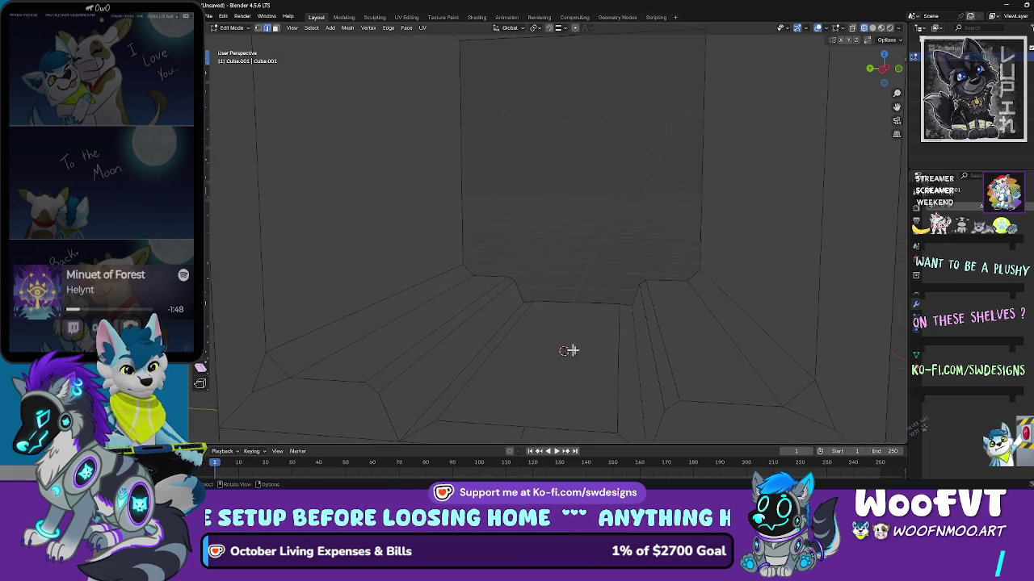
scroll(589, 357, "down", 4)
mouse_move(591, 330)
left_mouse_down()
mouse_move(660, 374)
mouse_move(404, 201)
left_mouse_up()
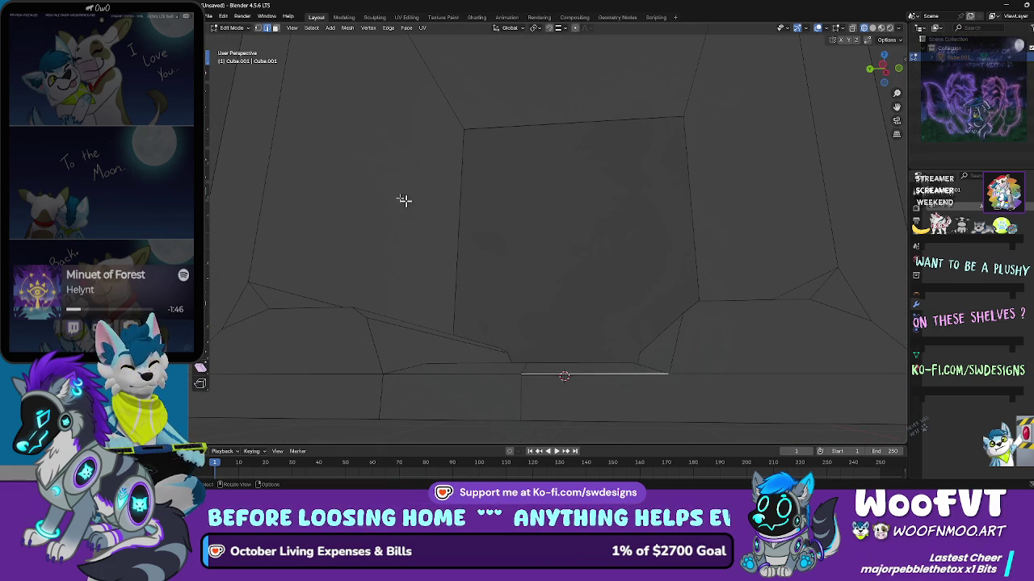
left_click(206, 260)
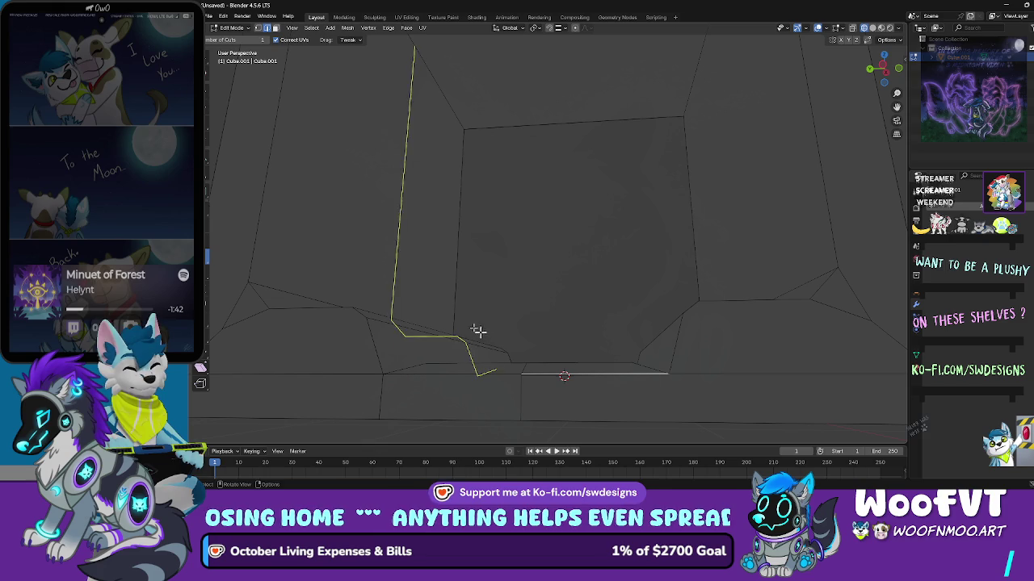
key("k")
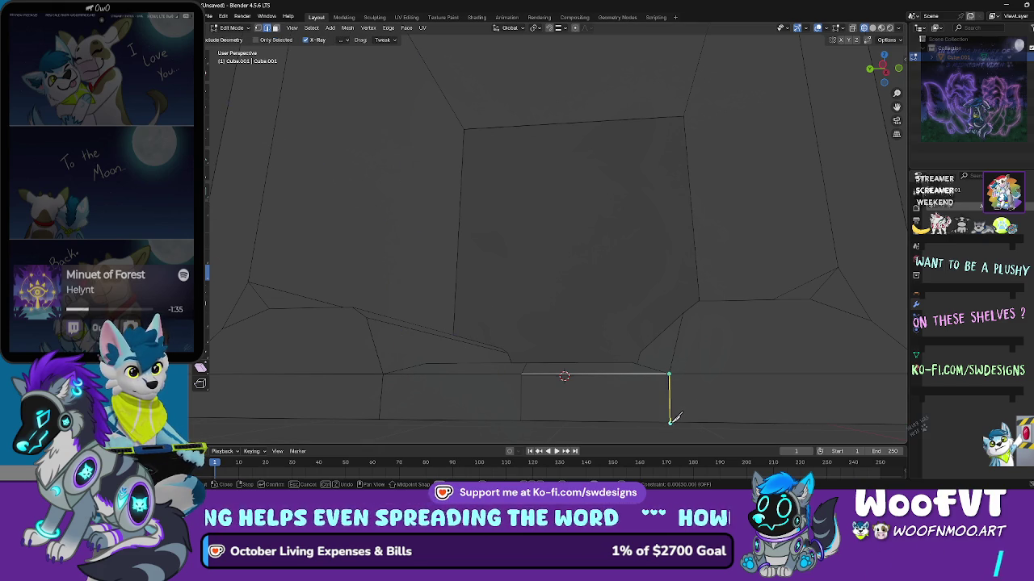
scroll(688, 364, "down", 5)
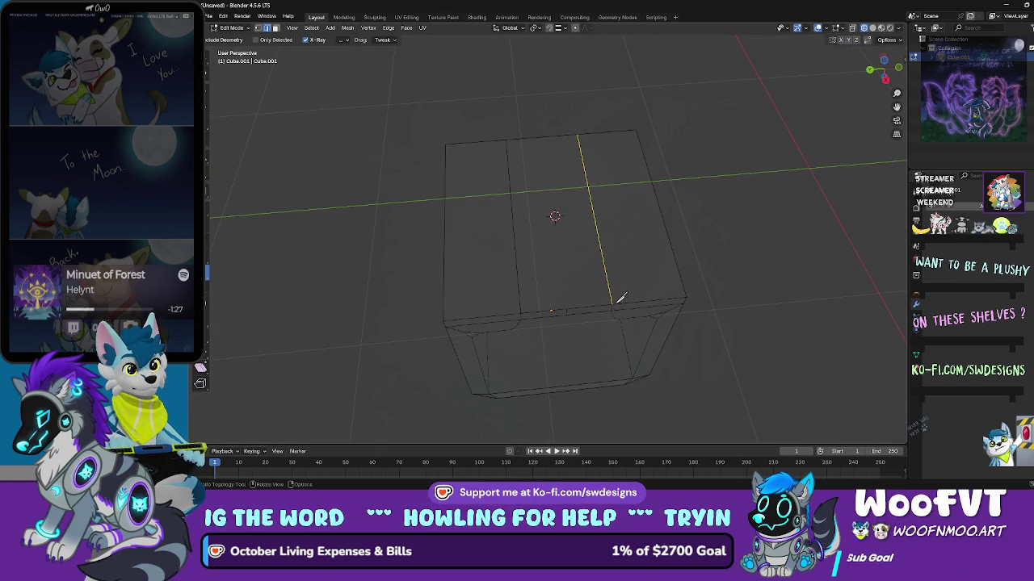
mouse_move(783, 113)
left_mouse_down()
mouse_move(704, 201)
mouse_move(715, 282)
mouse_move(692, 259)
mouse_move(721, 258)
mouse_move(727, 270)
mouse_move(692, 273)
left_mouse_up()
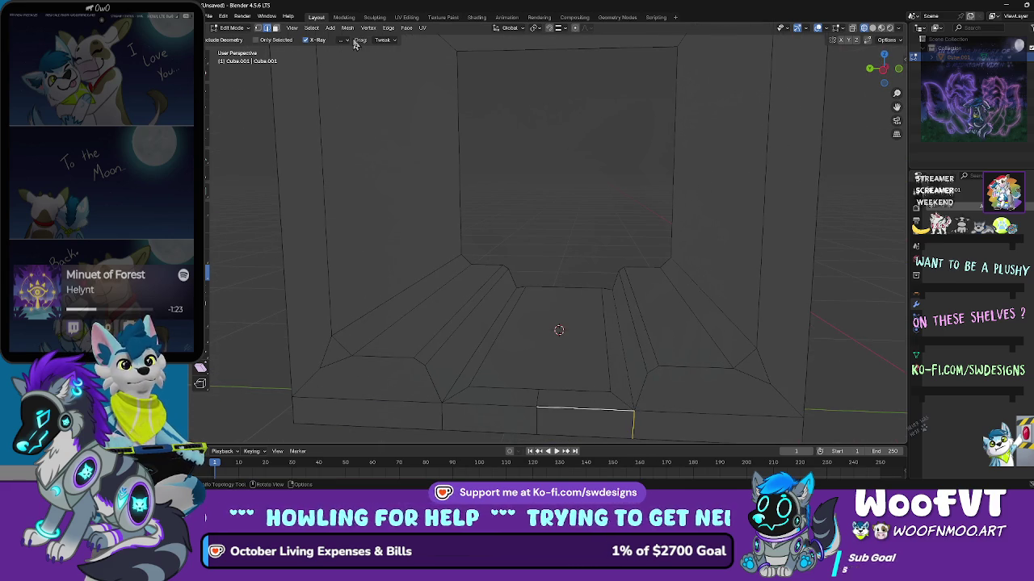
Step: Switch to Object Mode, select the box, and return to Edit Mode
left_click(232, 27)
left_click(235, 37)
left_click(544, 138)
mouse_move(633, 234)
left_mouse_down()
mouse_move(638, 177)
mouse_move(628, 136)
mouse_move(526, 205)
mouse_move(460, 216)
mouse_move(487, 226)
mouse_move(528, 203)
mouse_move(498, 231)
mouse_move(576, 235)
mouse_move(512, 218)
mouse_move(473, 192)
mouse_move(482, 180)
mouse_move(424, 150)
mouse_move(486, 155)
left_mouse_up()
left_click(602, 219)
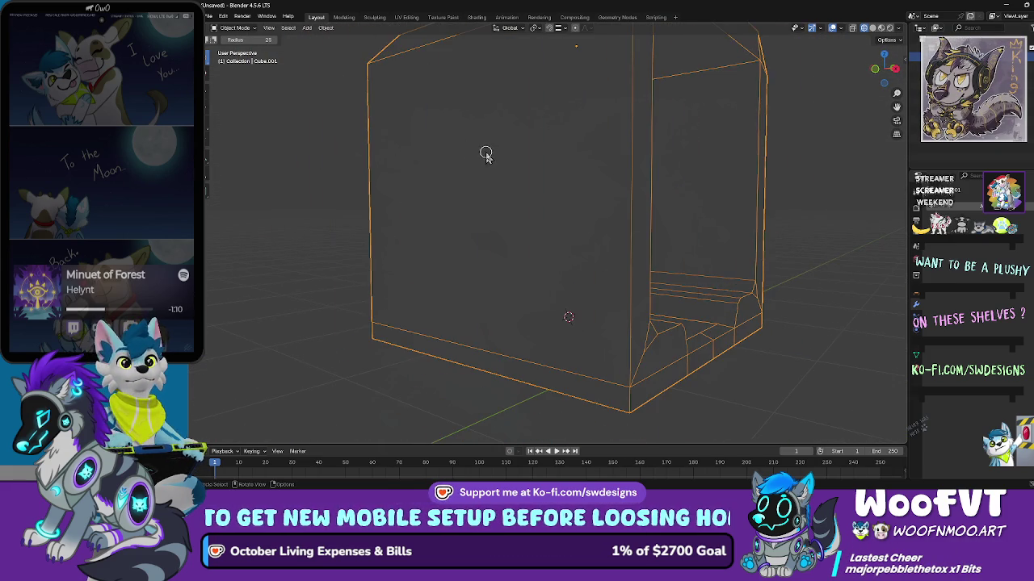
left_click(234, 28)
left_click(236, 46)
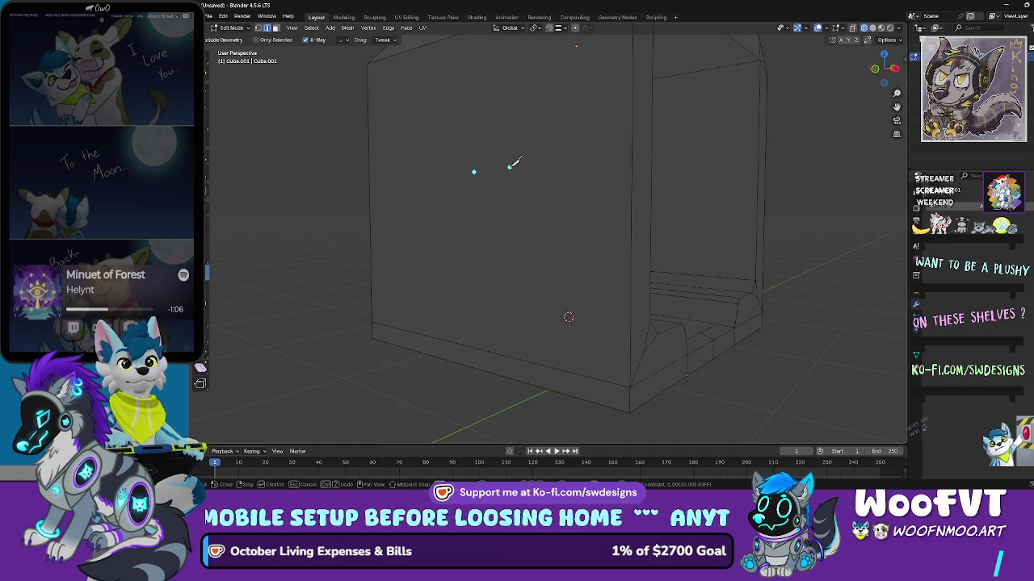
Step: With Select Box active, select the front and right faces, then the top face
scroll(476, 178, "down", 2)
left_click_drag(372, 166, 244, 96)
left_click(207, 59)
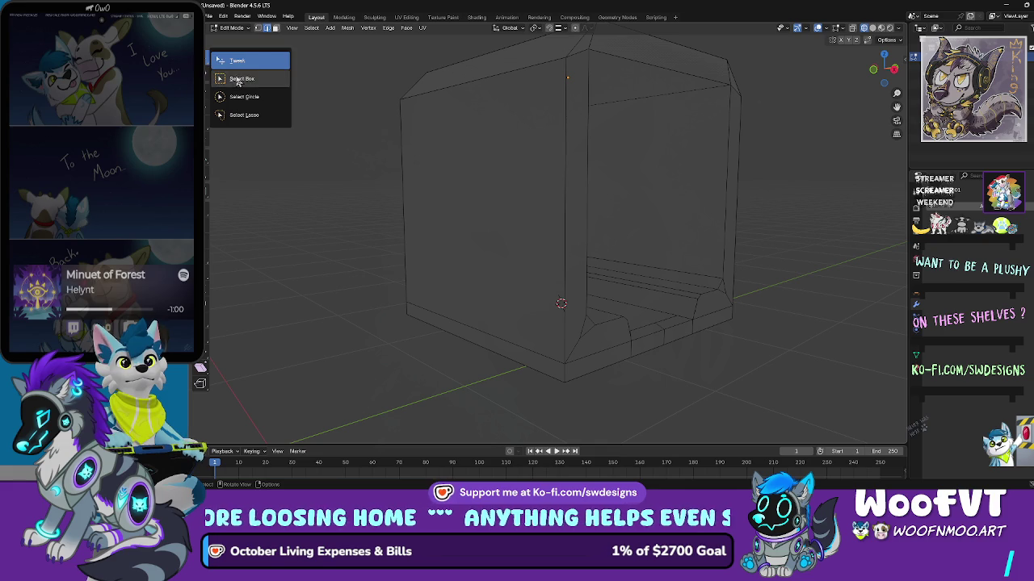
left_click(238, 81)
left_click(447, 166)
mouse_move(448, 166)
left_mouse_down()
mouse_move(530, 167)
mouse_move(461, 175)
mouse_move(612, 208)
mouse_move(638, 197)
mouse_move(690, 205)
mouse_move(684, 221)
mouse_move(666, 228)
mouse_move(579, 141)
mouse_move(589, 163)
left_mouse_up()
left_click(611, 208, "shift")
left_click(598, 153)
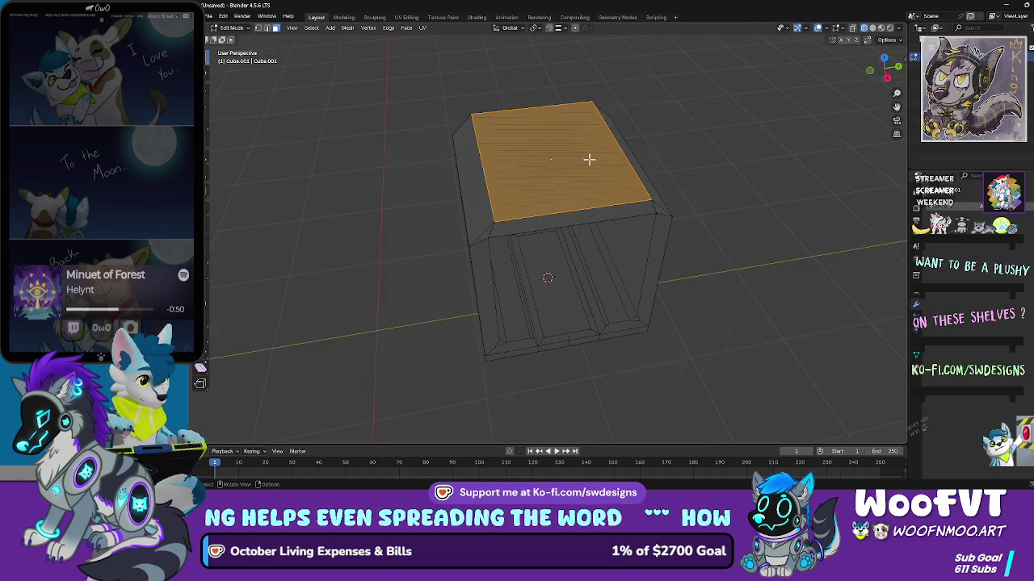
Step: Dissolve the selected top faces and reselect the top face
key("x")
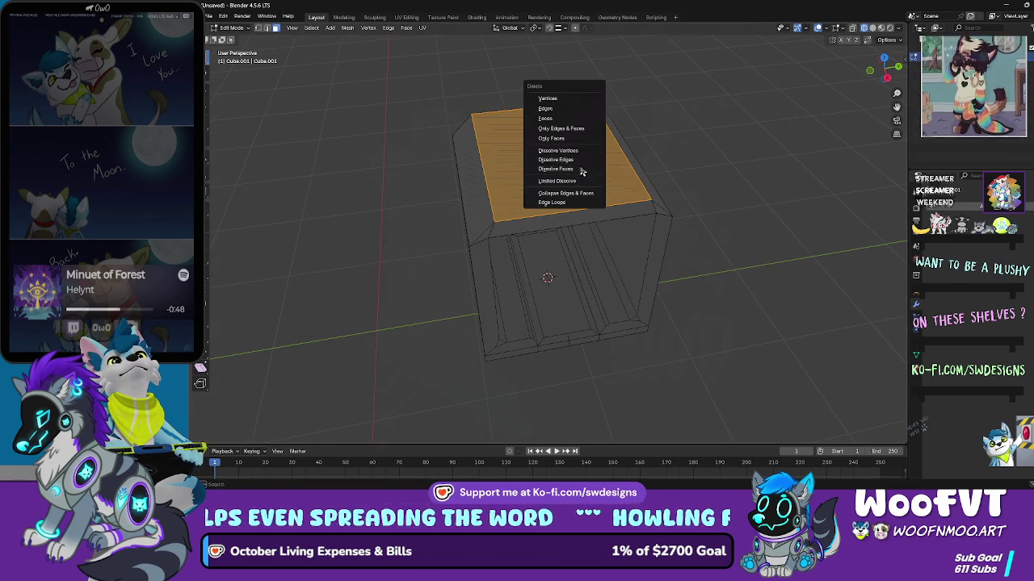
left_click(579, 168)
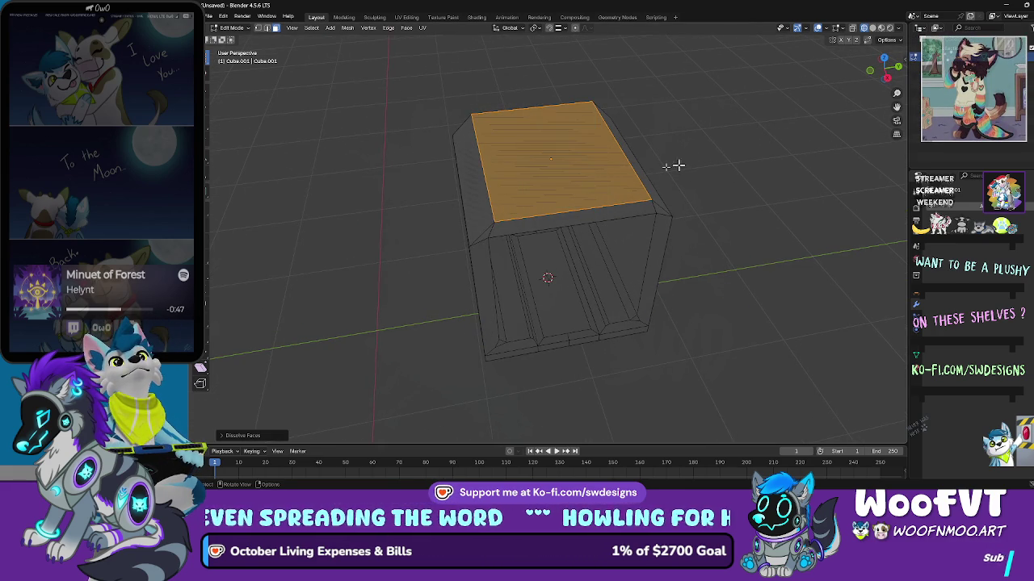
left_click_drag(678, 165, 612, 161)
key("x")
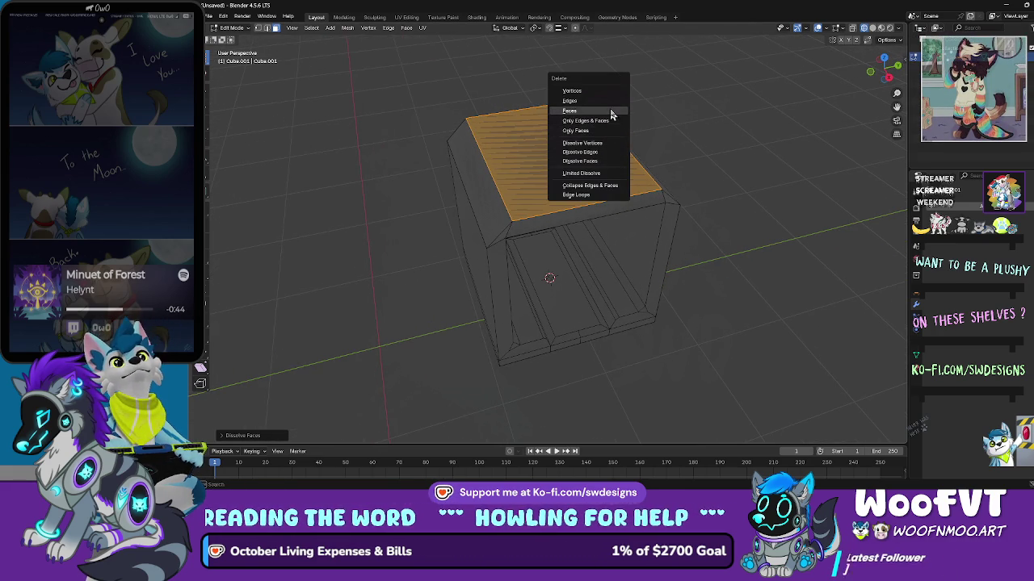
left_click(512, 131)
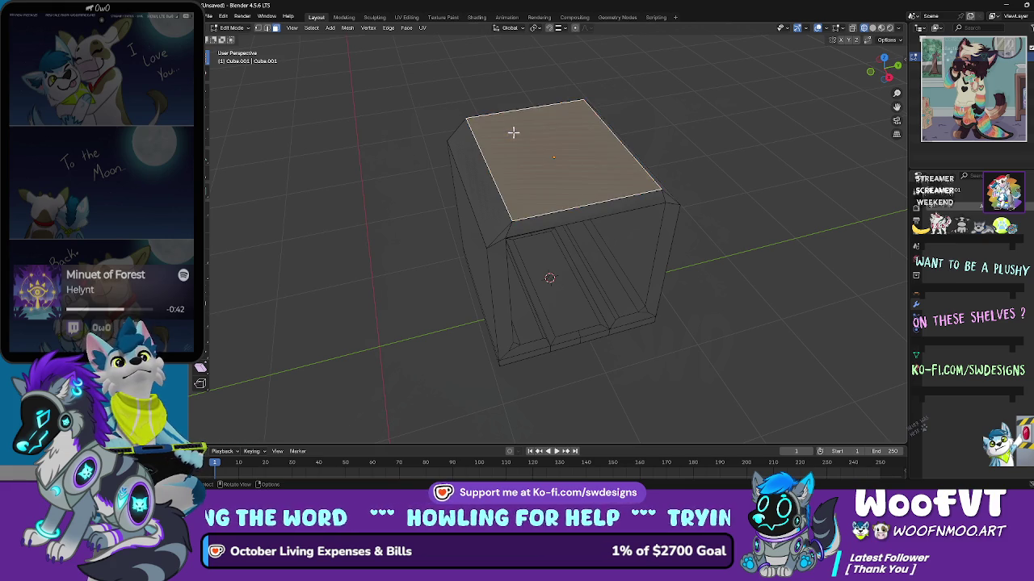
scroll(512, 129, "up", 3)
key("x")
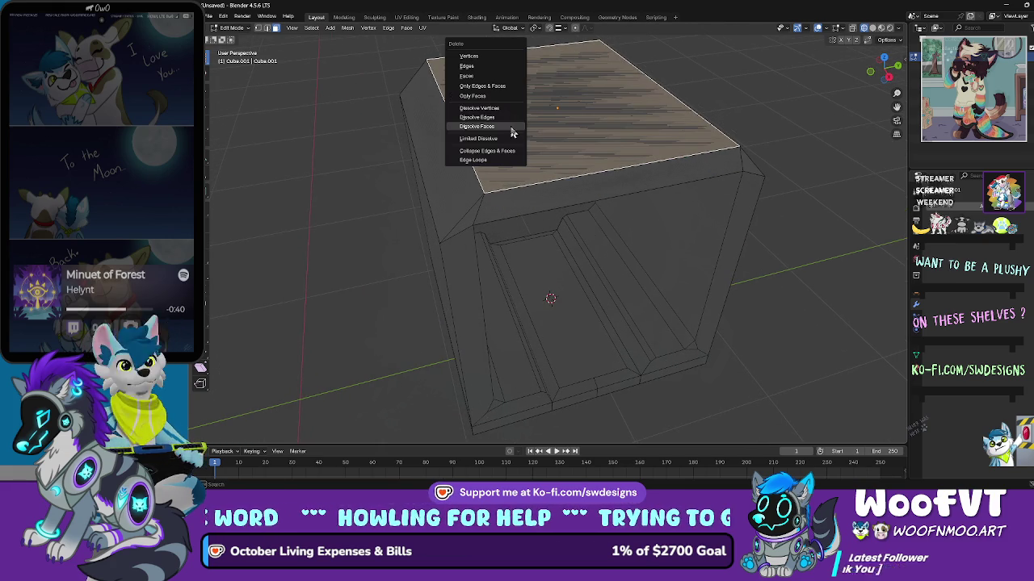
Step: Toggle Object Mode and back to Edit Mode, then delete the top face
left_click(246, 30)
left_click(236, 38)
left_click(236, 29)
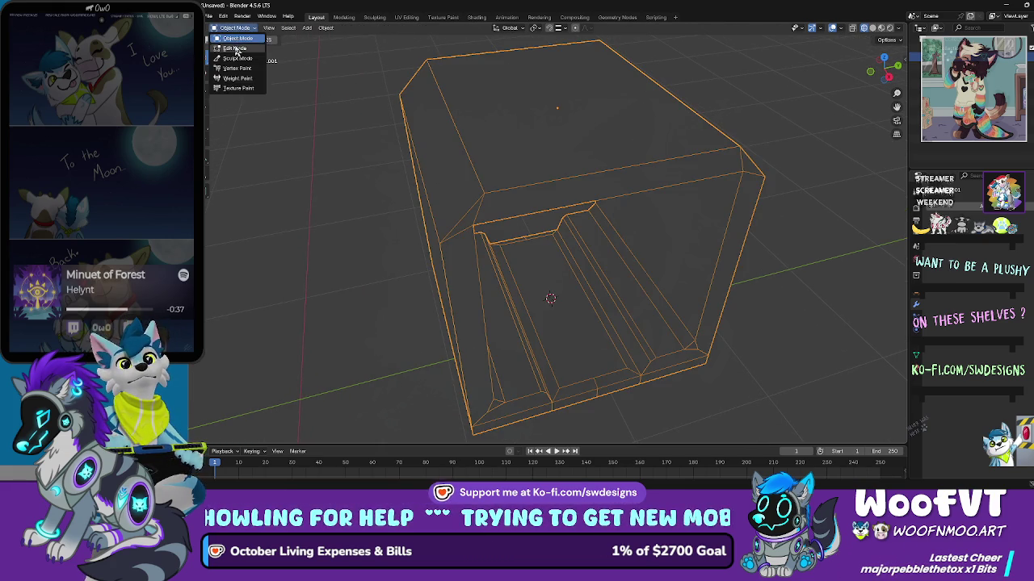
left_click(236, 50)
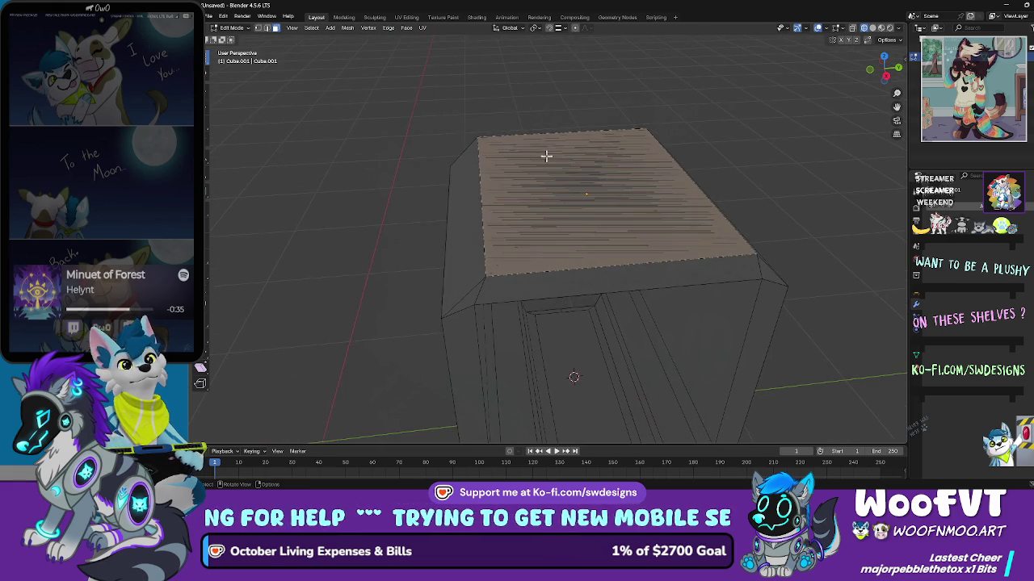
scroll(418, 107, "up", 1)
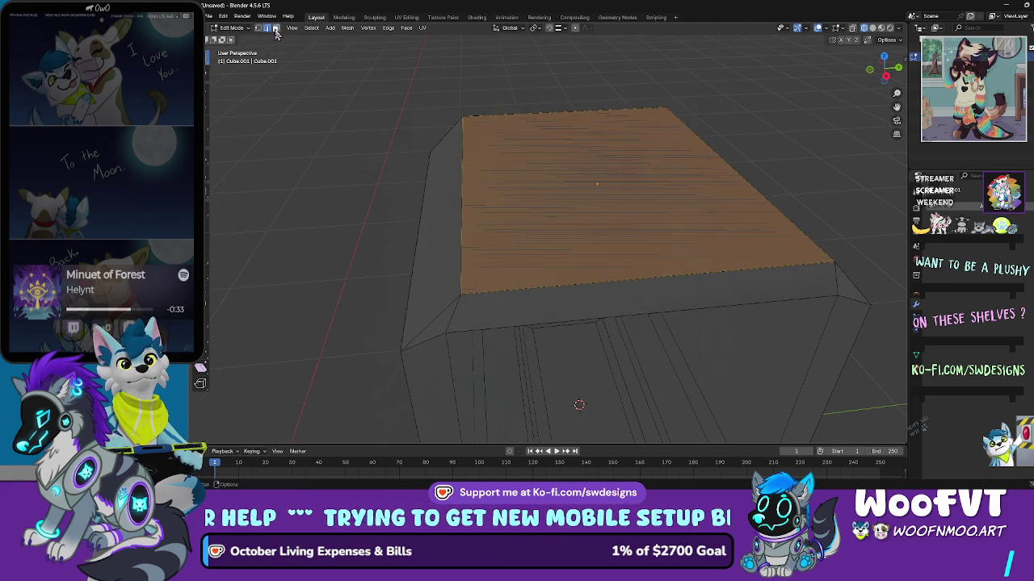
key("x")
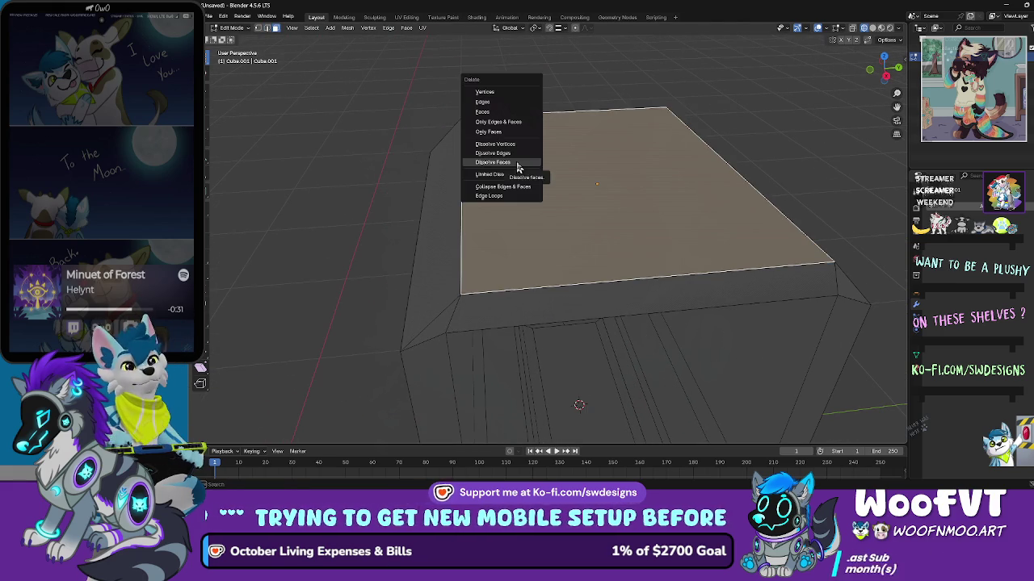
left_click(514, 111)
Step: Look around inside the open box and select the ceiling face
mouse_move(514, 110)
left_mouse_down()
mouse_move(509, 102)
mouse_move(536, 129)
mouse_move(529, 93)
mouse_move(563, 120)
mouse_move(635, 137)
mouse_move(525, 105)
mouse_move(509, 88)
mouse_move(434, 106)
left_mouse_up()
left_click(411, 215)
mouse_move(411, 214)
left_mouse_down()
mouse_move(537, 229)
mouse_move(466, 212)
mouse_move(446, 176)
mouse_move(457, 180)
mouse_move(396, 203)
mouse_move(270, 227)
left_mouse_up()
key("alt+a")
key("a")
left_click(468, 250)
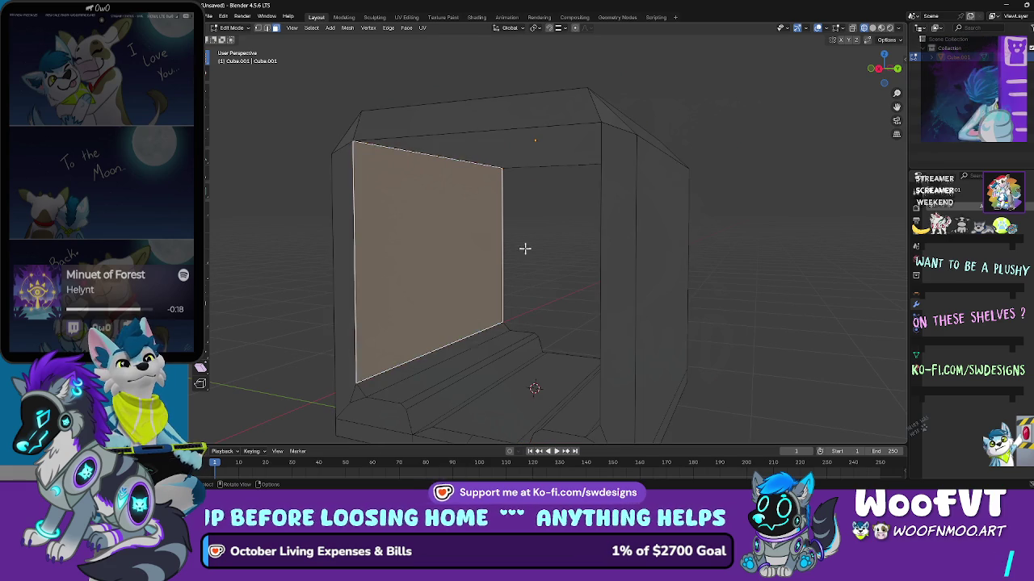
left_click(526, 248)
left_click(454, 142)
scroll(549, 223, "up", 3)
key("a")
scroll(593, 215, "down", 4)
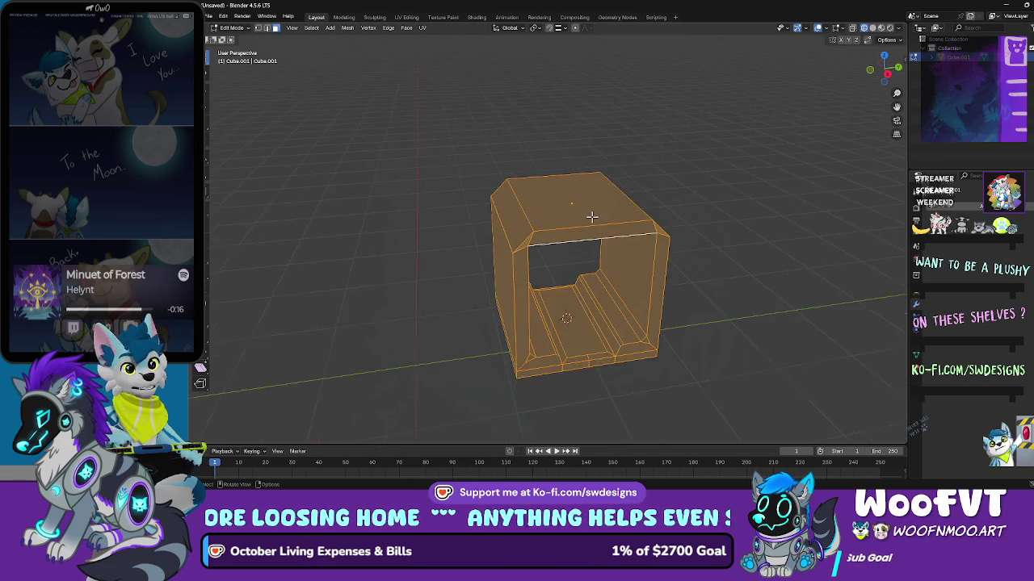
scroll(576, 235, "up", 5)
mouse_move(577, 234)
left_mouse_down()
mouse_move(608, 256)
mouse_move(584, 208)
left_mouse_up()
scroll(584, 208, "up", 3)
left_click(594, 115)
scroll(590, 104, "up", 5)
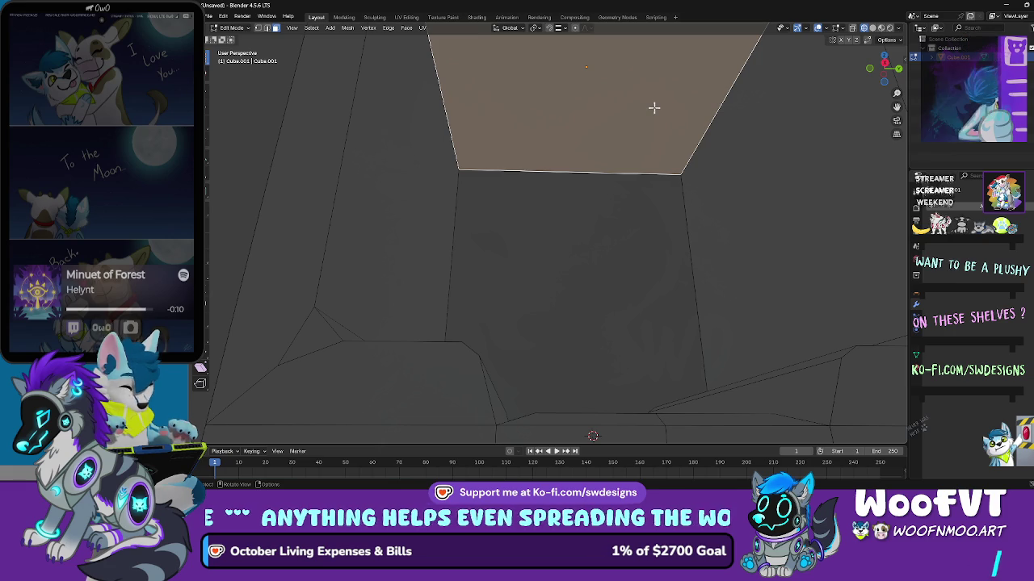
Step: Inset the ceiling face and delete its inner face to open a roof hole
key("i")
left_click(631, 118)
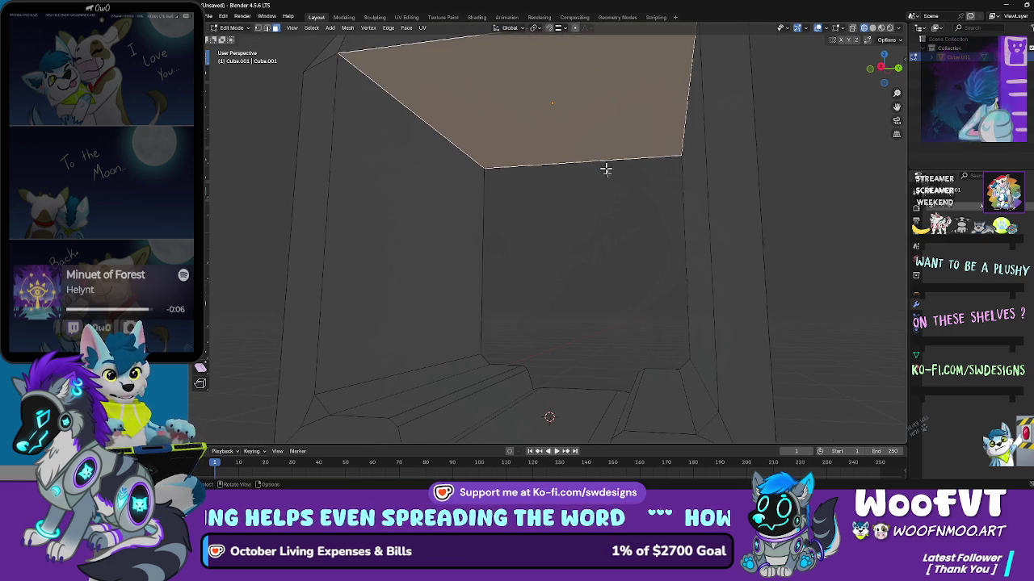
scroll(572, 116, "down", 3)
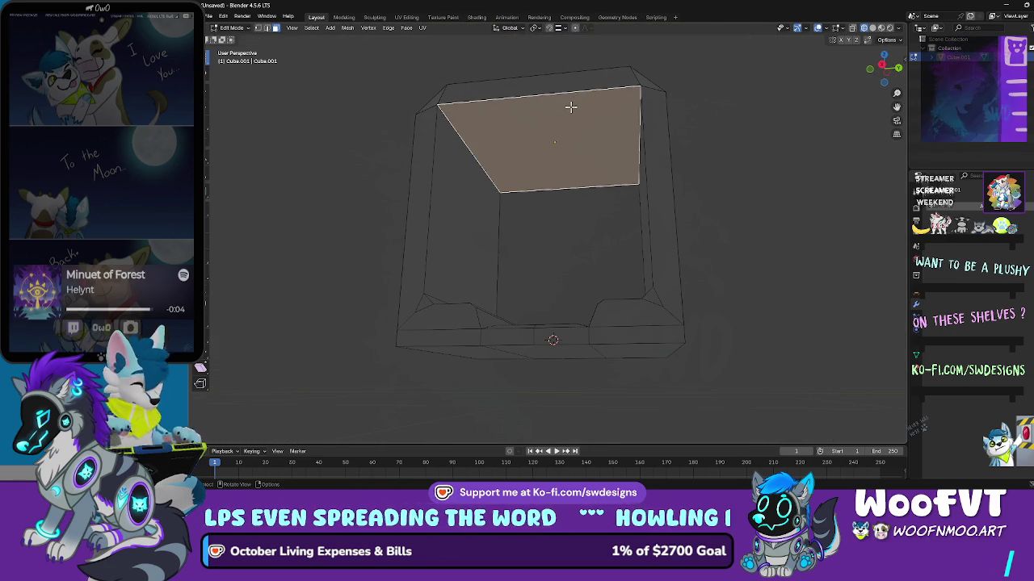
key("x")
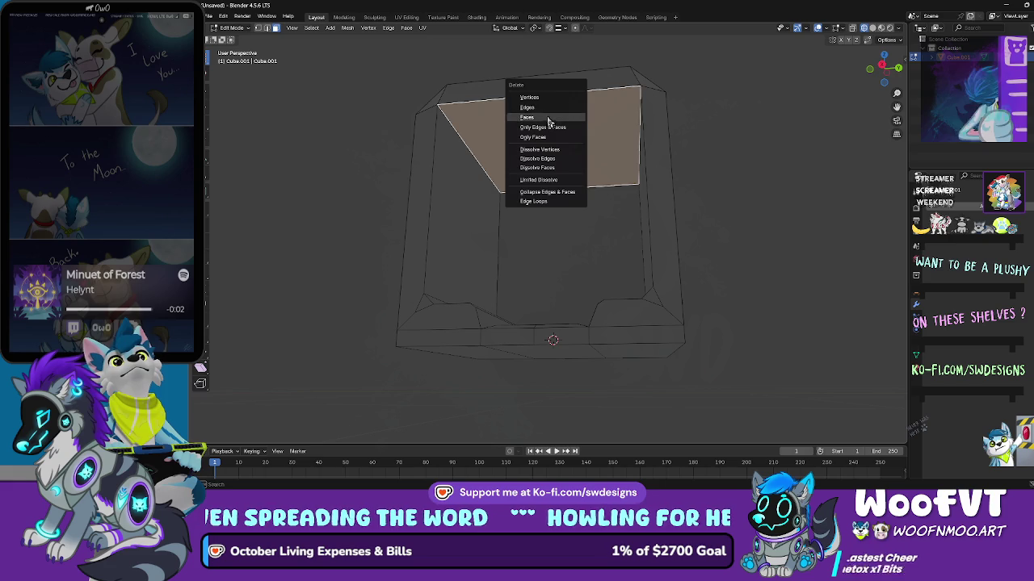
left_click(549, 118)
scroll(565, 113, "up", 5)
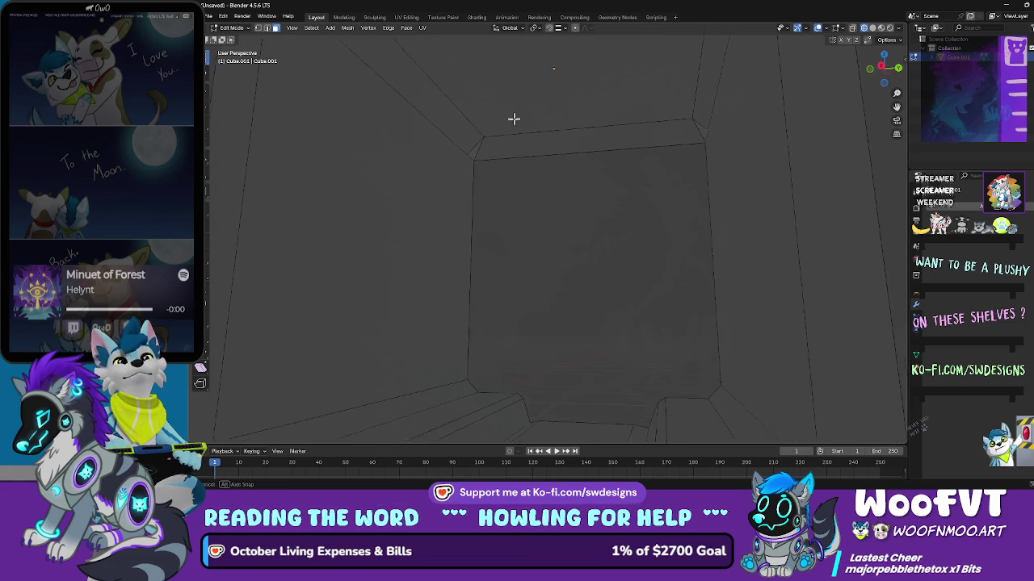
Step: Switch to edge select and pick the slanted top face inside the box opening
scroll(517, 117, "down", 3)
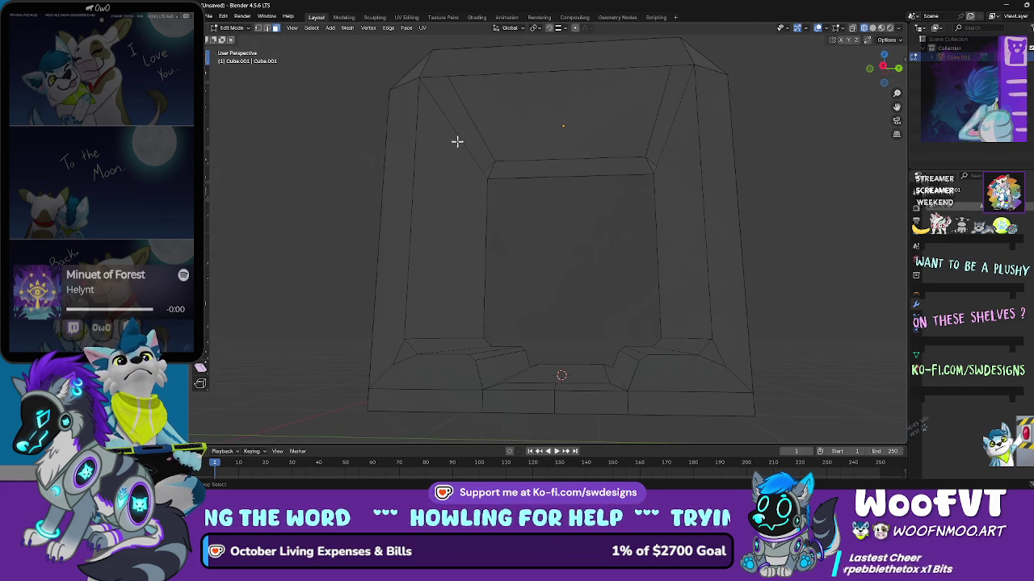
left_click(460, 136)
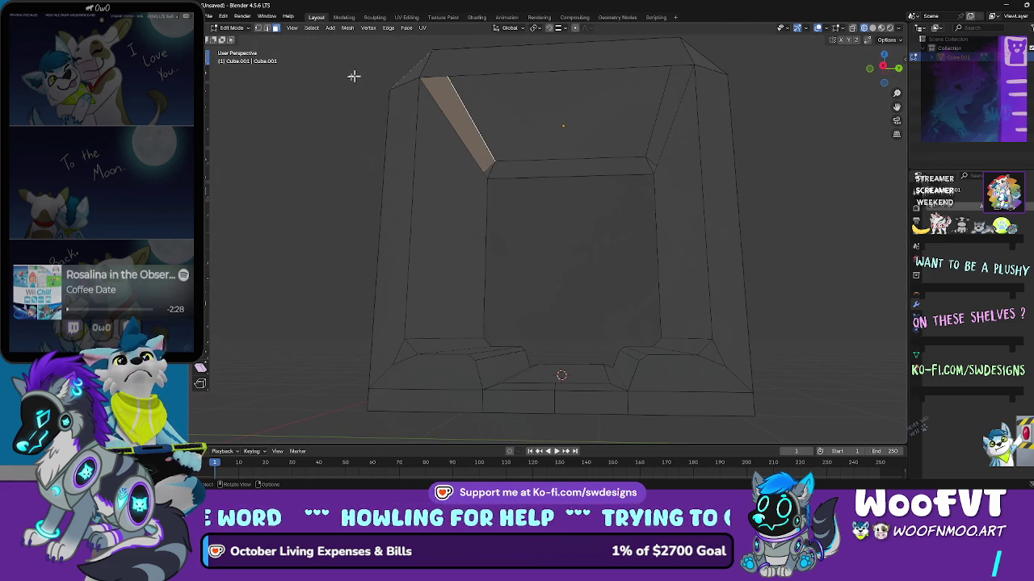
left_click(404, 41)
left_click(266, 28)
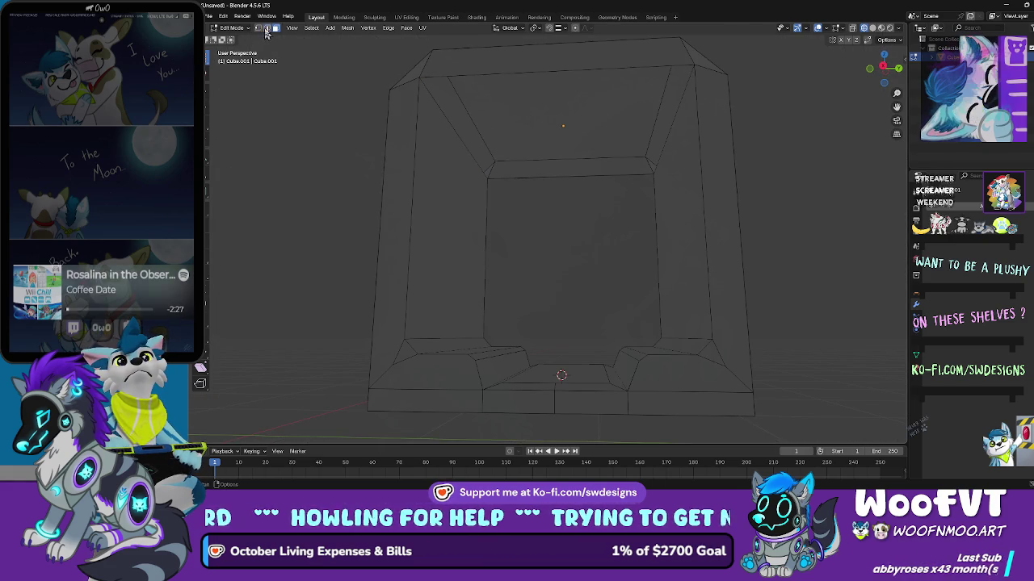
left_click(456, 131)
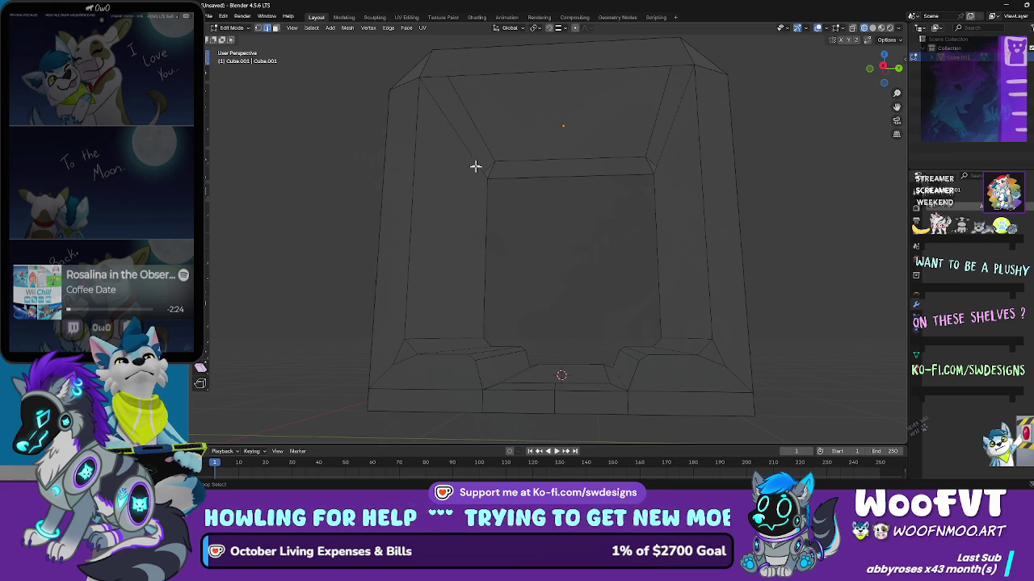
left_click(476, 162, "ctrl")
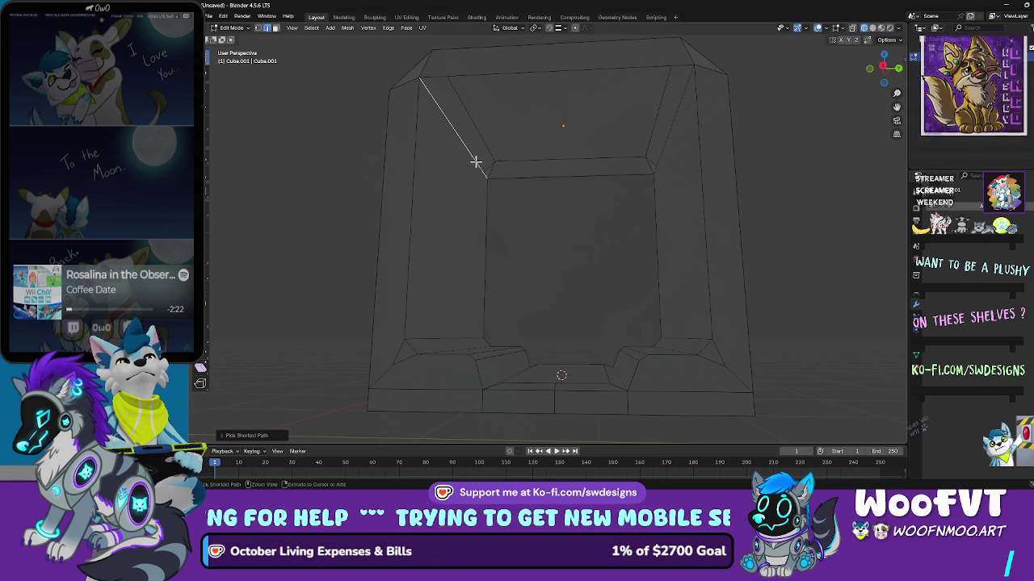
mouse_move(514, 175)
left_mouse_down()
mouse_move(586, 130)
mouse_move(673, 162)
mouse_move(699, 132)
left_mouse_up()
left_click_drag(714, 91, 684, 95)
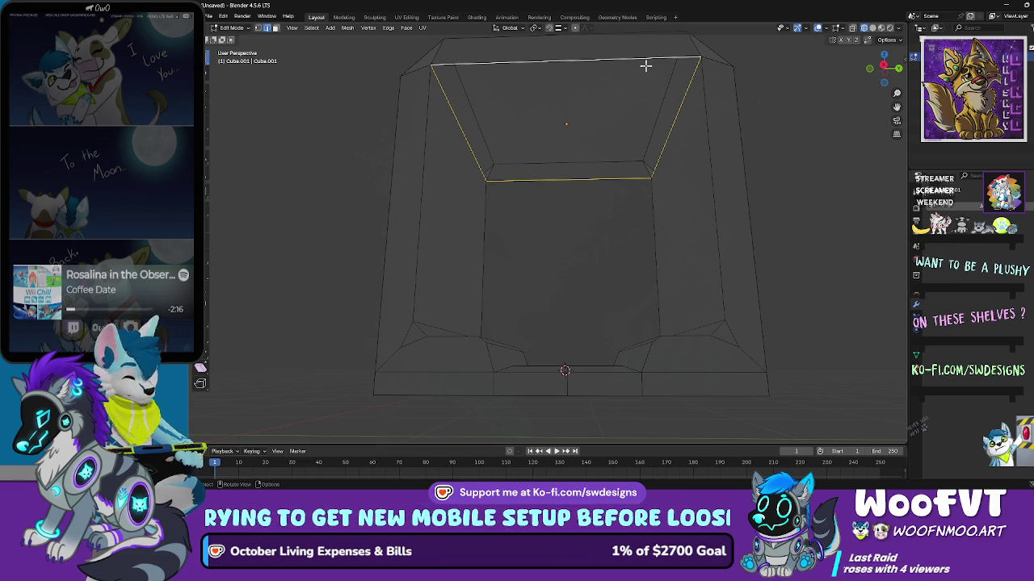
left_click(645, 65, "shift")
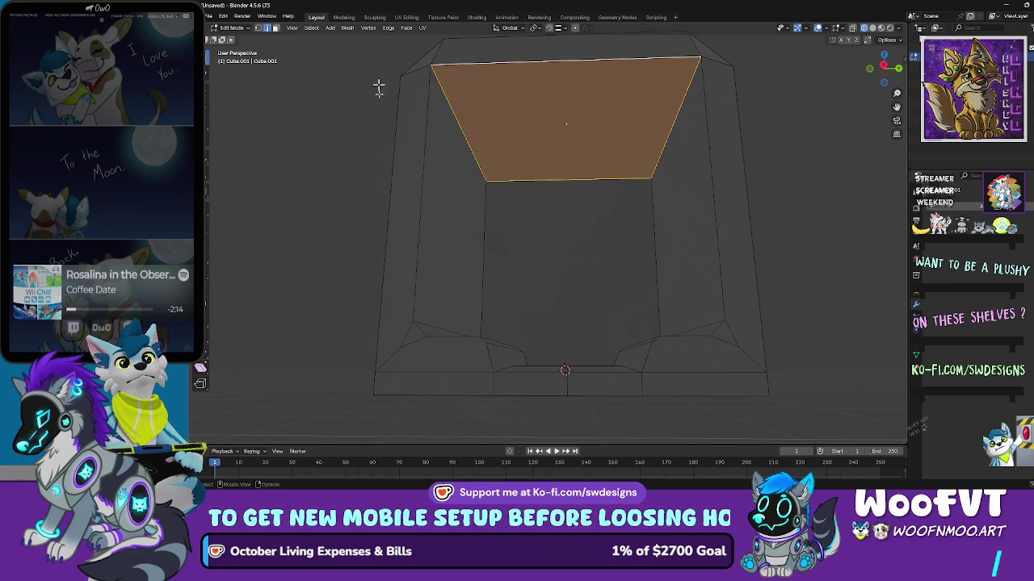
left_click(340, 151)
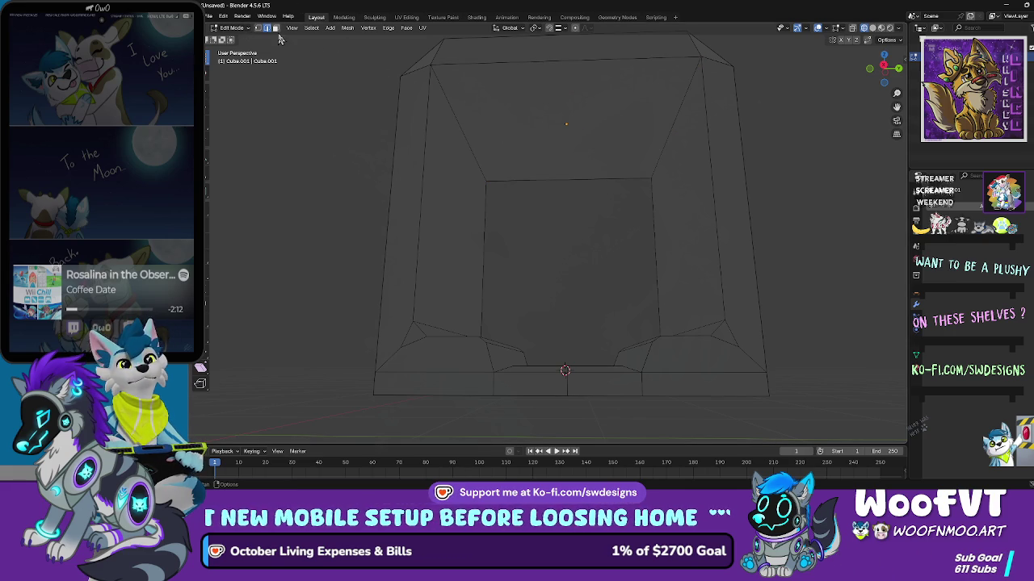
left_click(578, 108)
Step: Inset the selected top face with I to close the roof opening
key("i")
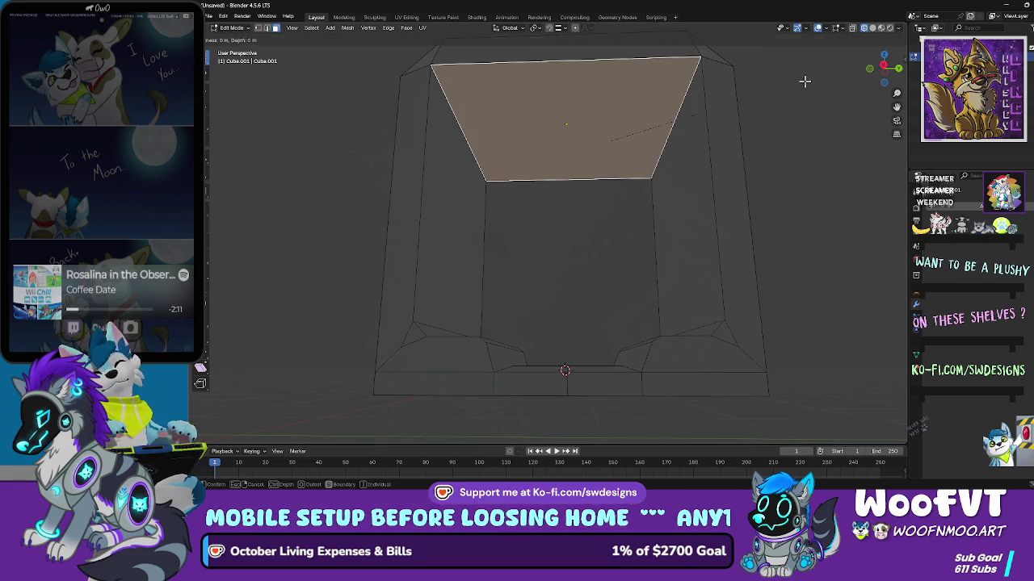
left_click(727, 88)
scroll(727, 88, "down", 8)
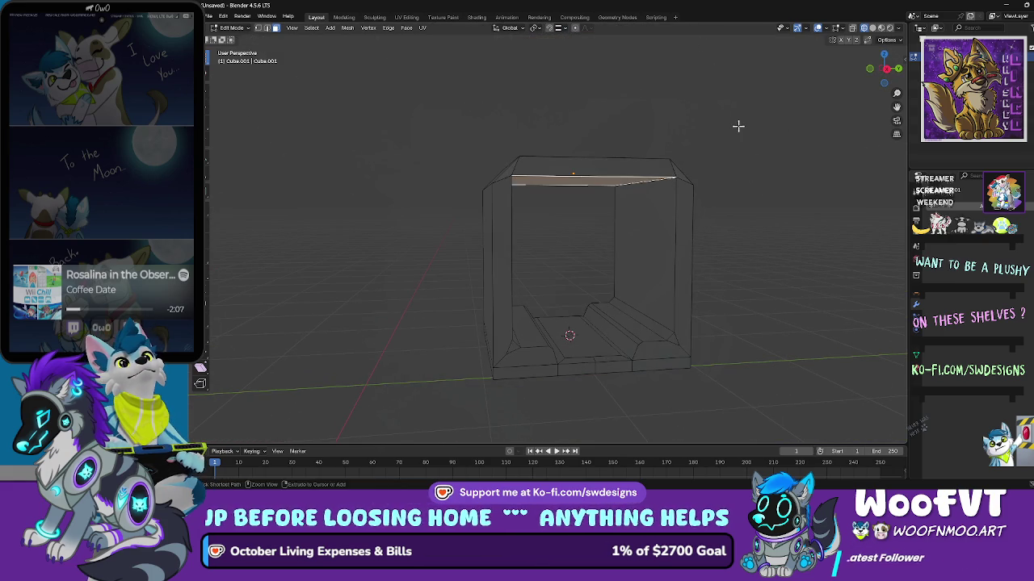
scroll(737, 126, "up", 6)
Step: Return Cube.001 to Object Mode
left_click(232, 27)
left_click(242, 46)
key("c")
mouse_move(440, 157)
left_mouse_down()
mouse_move(440, 183)
mouse_move(387, 150)
left_mouse_up()
scroll(387, 151, "down", 3)
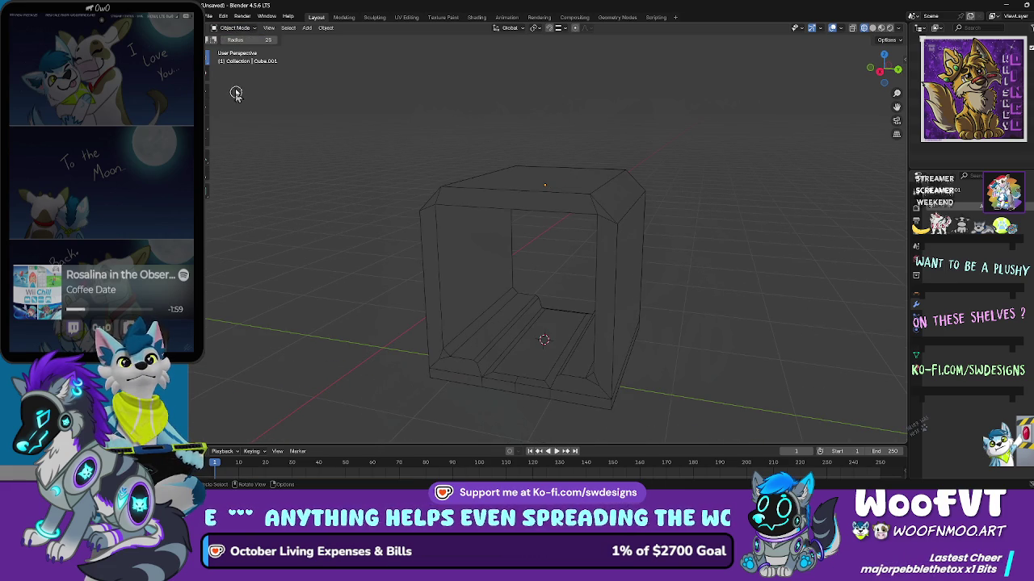
Step: Select the box and switch the viewport to Solid shading
mouse_move(205, 69)
left_mouse_down()
mouse_move(238, 67)
mouse_move(209, 69)
mouse_move(241, 83)
left_mouse_up()
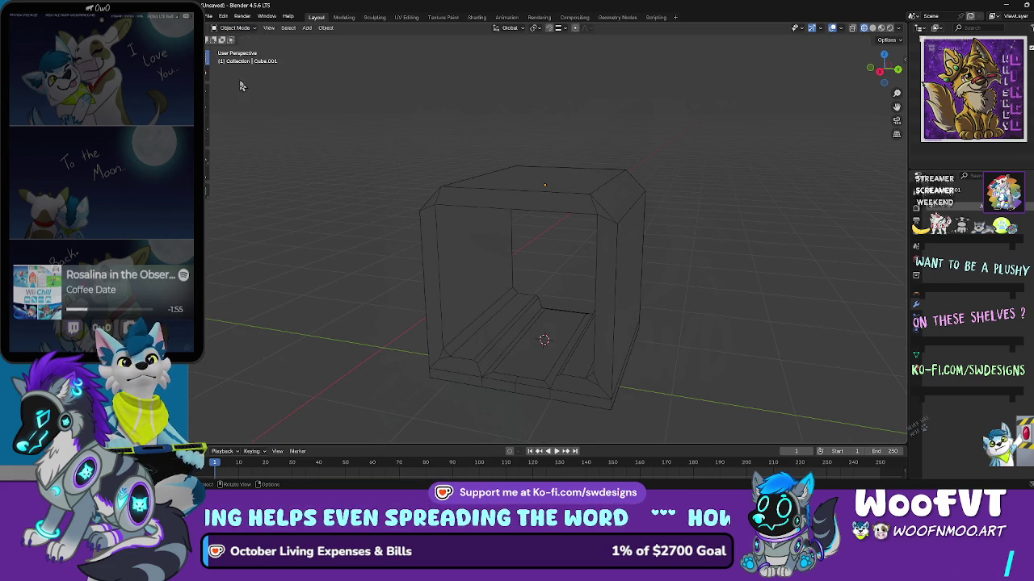
left_click(543, 212)
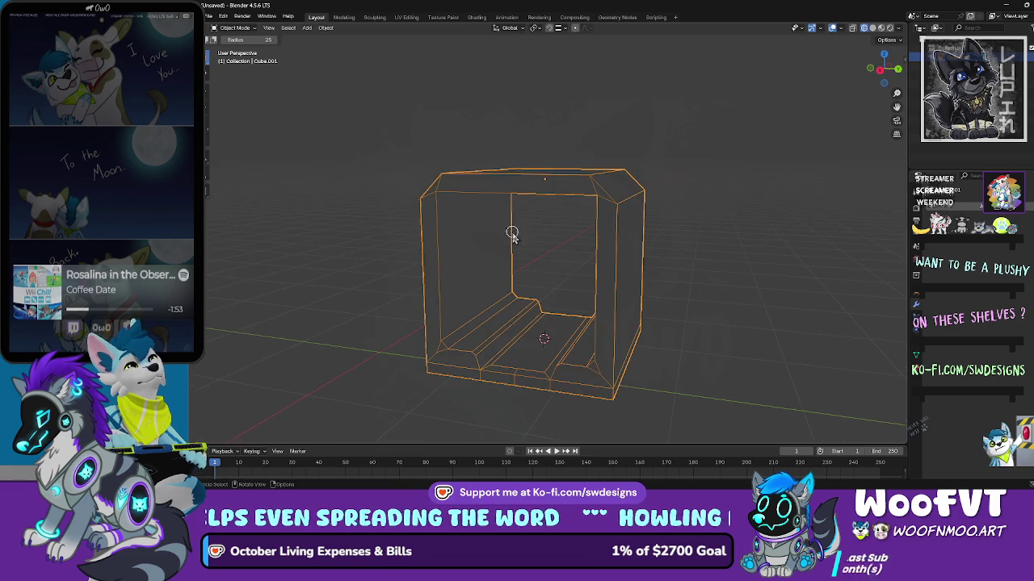
left_click(872, 28)
left_click(795, 141)
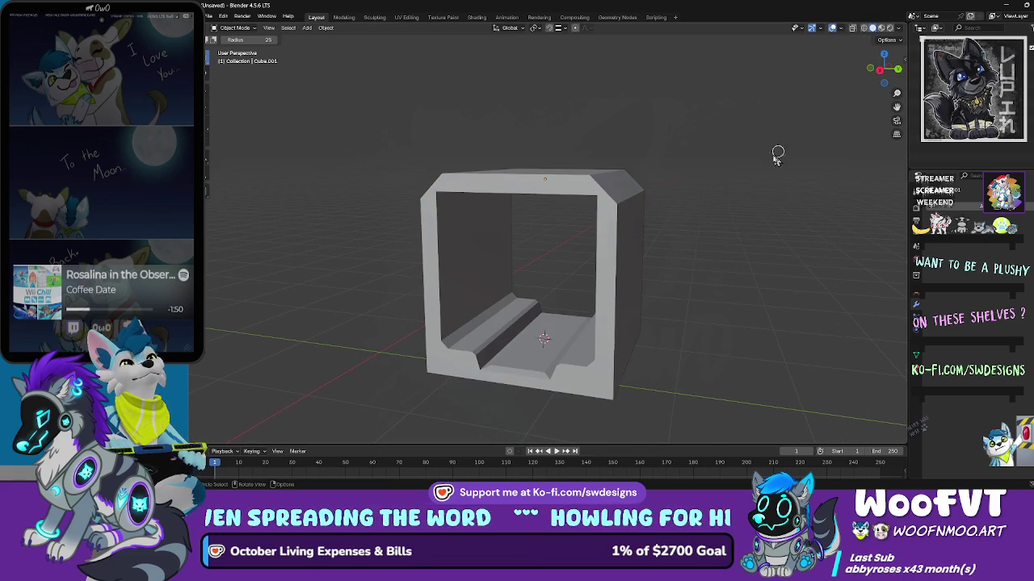
Step: Orbit around the solid tunnel box, then put it back into Edit Mode
scroll(780, 148, "up", 8)
scroll(767, 145, "down", 10)
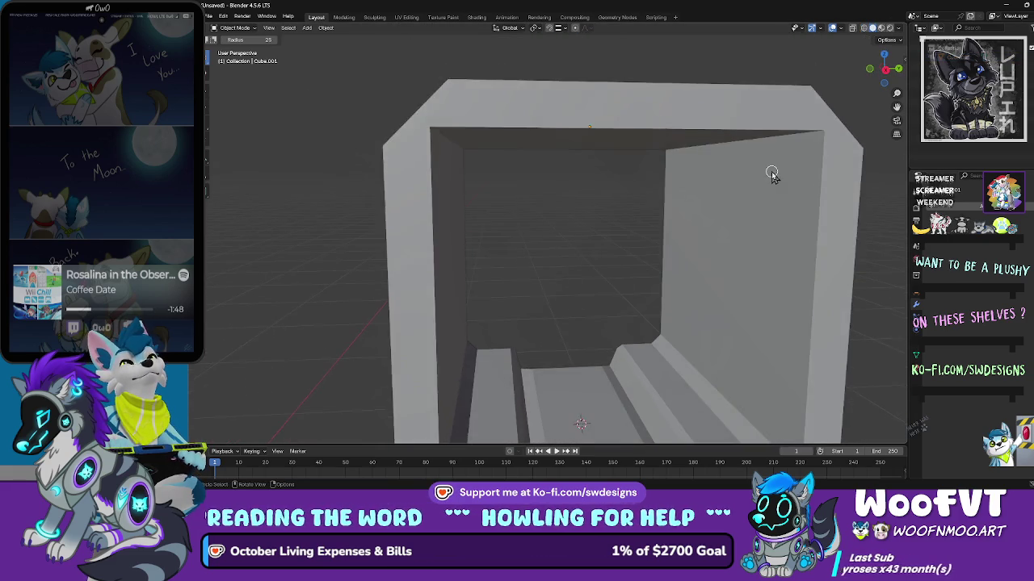
mouse_move(743, 230)
left_mouse_down()
mouse_move(845, 231)
mouse_move(843, 258)
left_mouse_up()
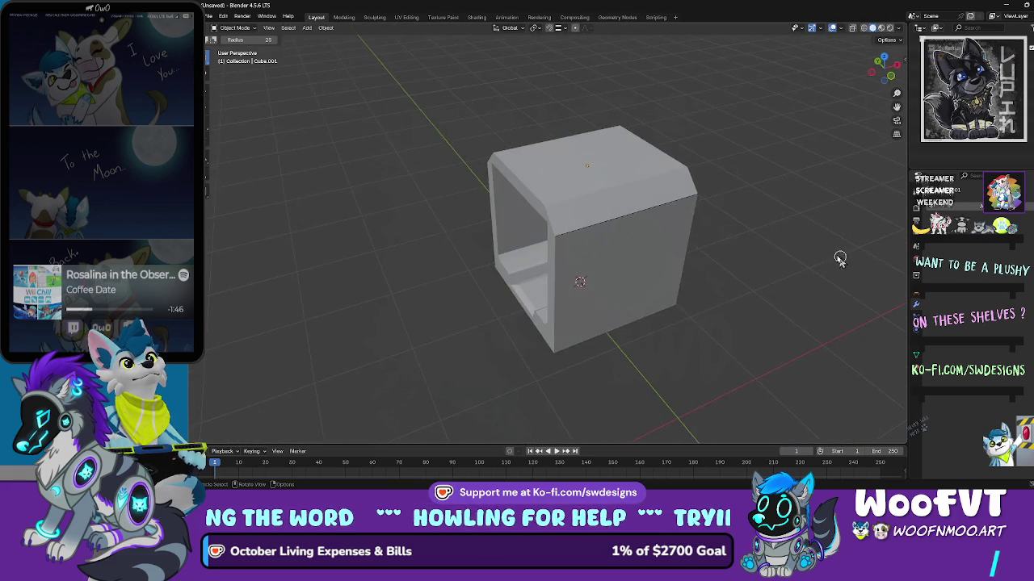
scroll(694, 212, "up", 8)
scroll(703, 202, "down", 5)
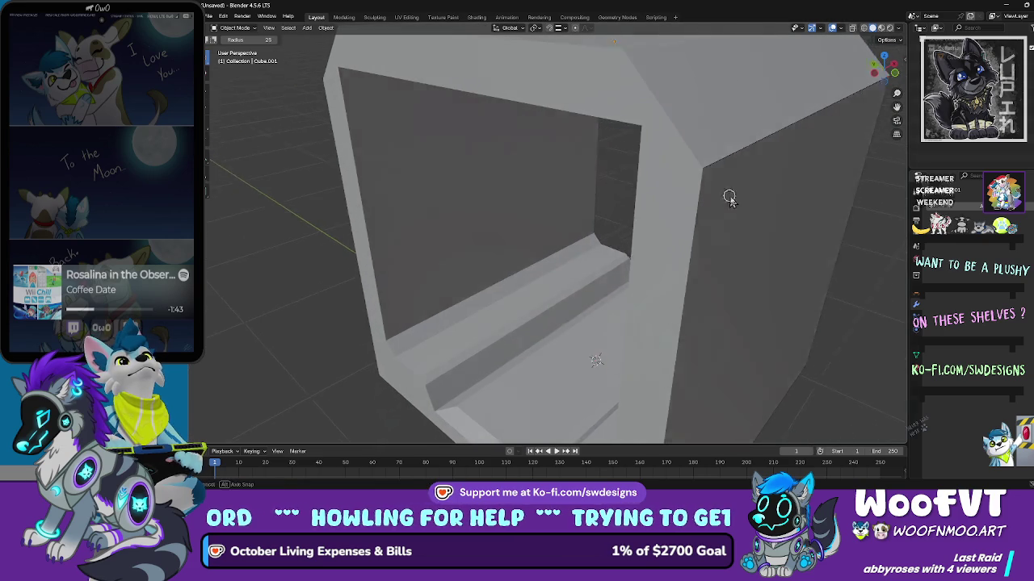
left_click_drag(730, 198, 724, 193)
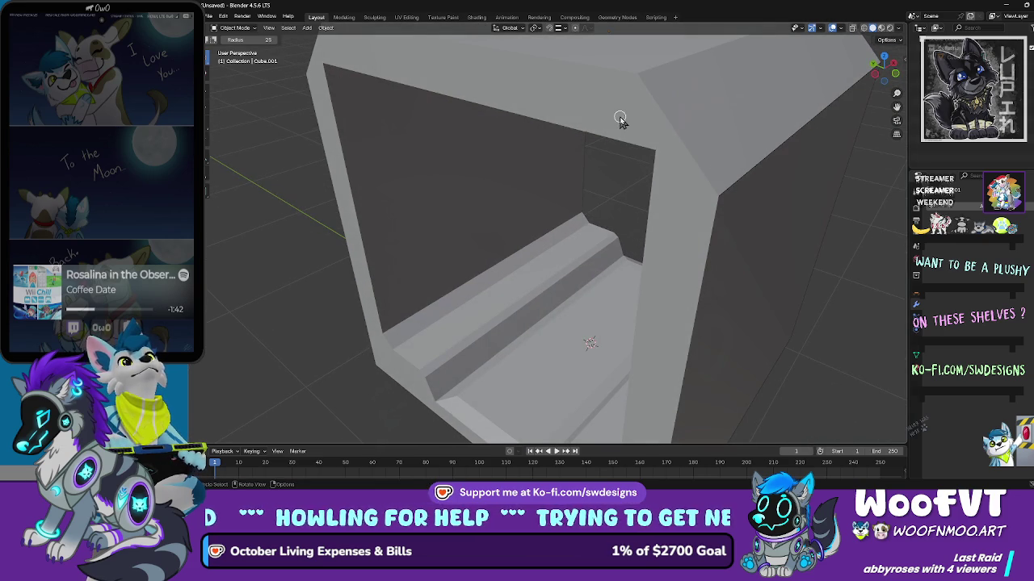
left_click(239, 27)
left_click(253, 46)
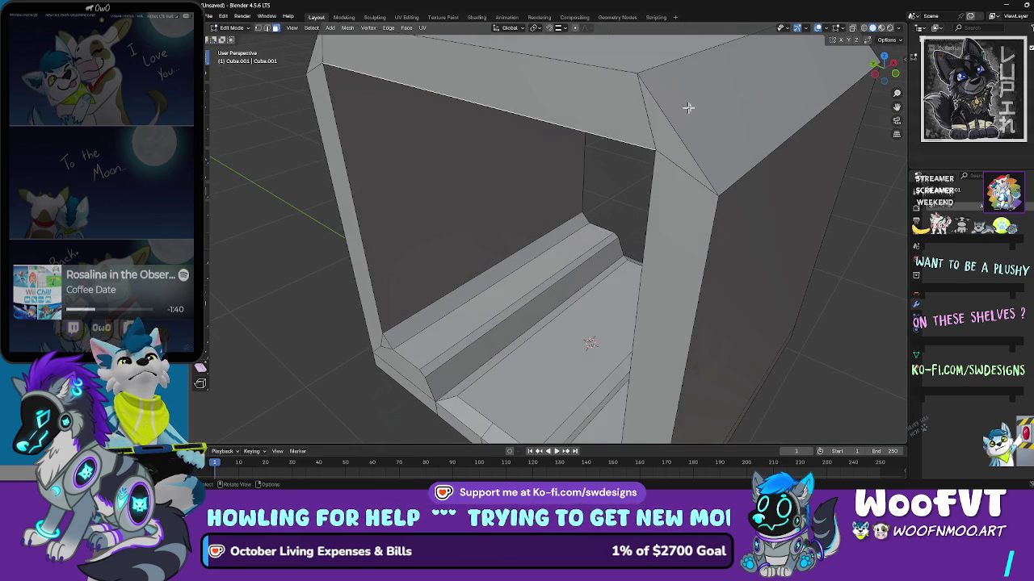
Step: Switch to vertex select and orbit round to the box's side wall
scroll(662, 107, "down", 5)
scroll(667, 84, "down", 2)
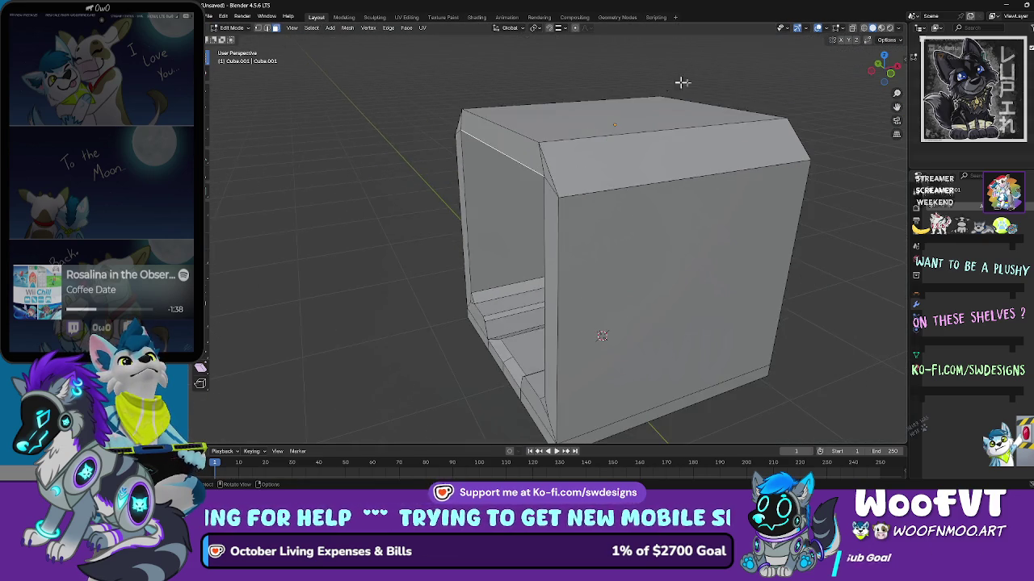
scroll(668, 83, "up", 8)
scroll(644, 104, "down", 3)
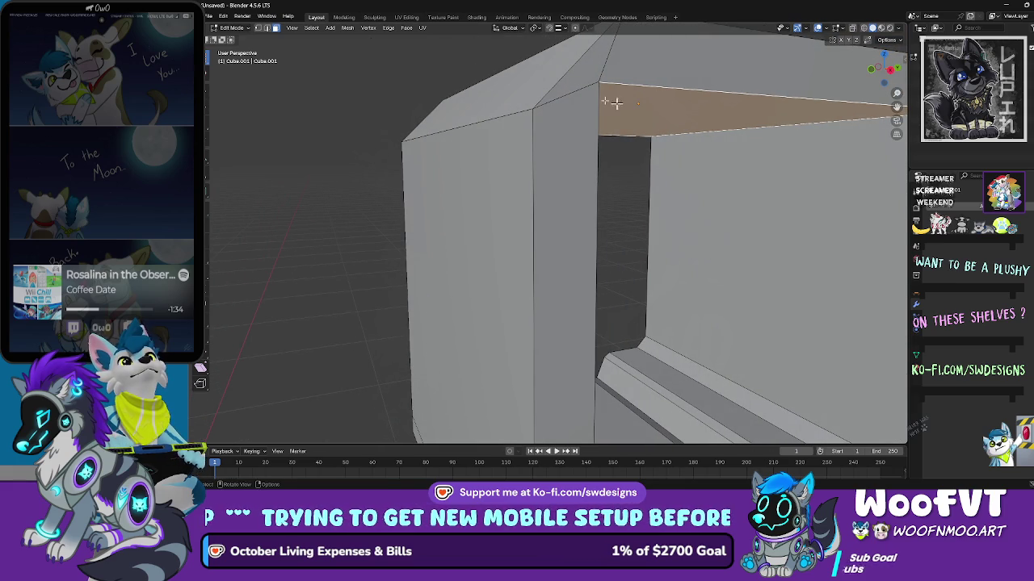
left_click(261, 29)
scroll(520, 91, "up", 5)
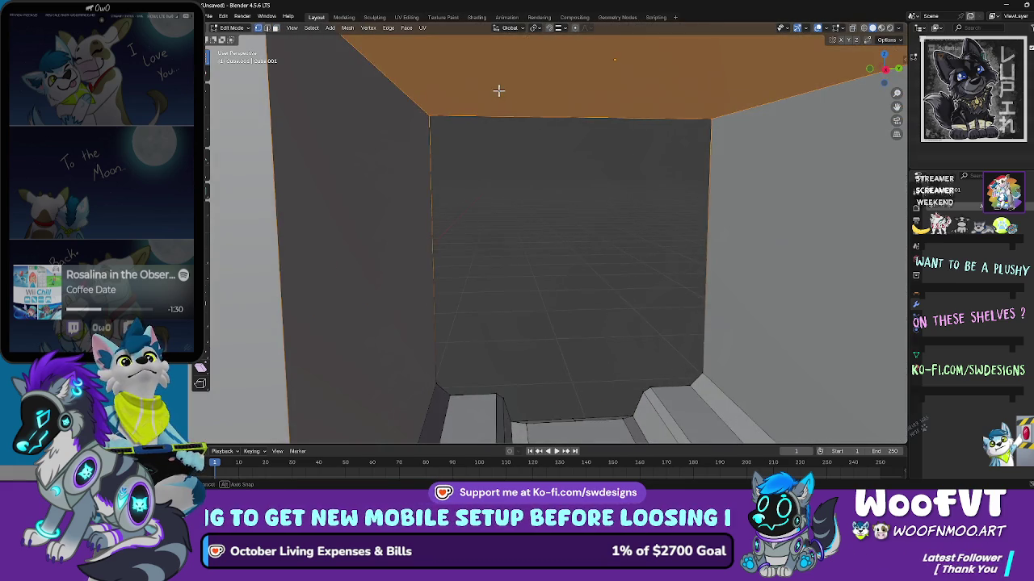
scroll(498, 91, "down", 4)
mouse_move(496, 88)
left_mouse_down()
mouse_move(487, 96)
mouse_move(510, 112)
mouse_move(444, 121)
mouse_move(875, 5)
left_mouse_up()
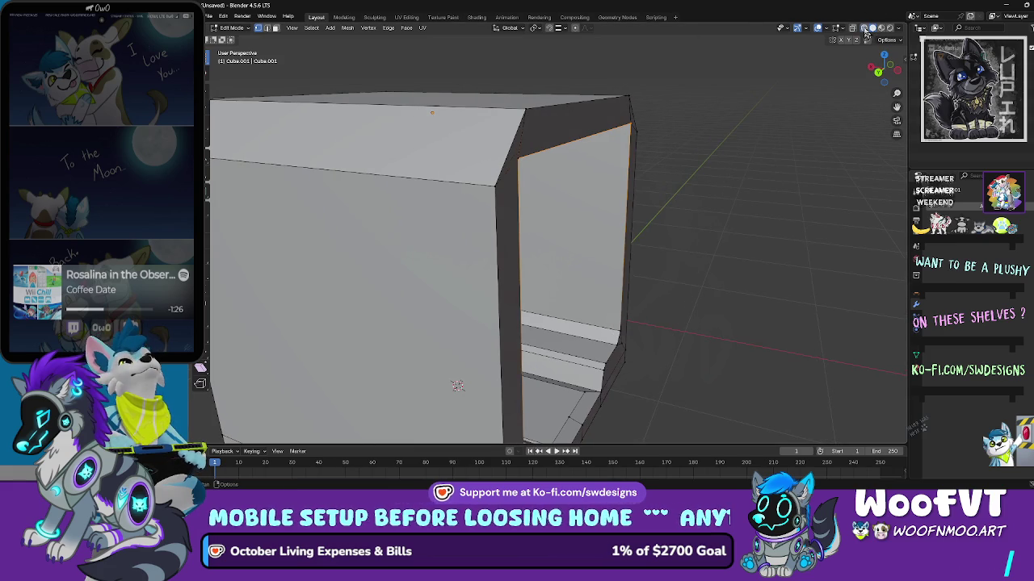
Step: Cycle through the wireframe, solid, material and rendered shading modes, then turn on X-Ray with solid shading
left_click(863, 29)
mouse_move(669, 108)
left_mouse_down()
mouse_move(789, 80)
mouse_move(768, 107)
mouse_move(964, 5)
left_mouse_up()
left_click(873, 28)
left_click(881, 28)
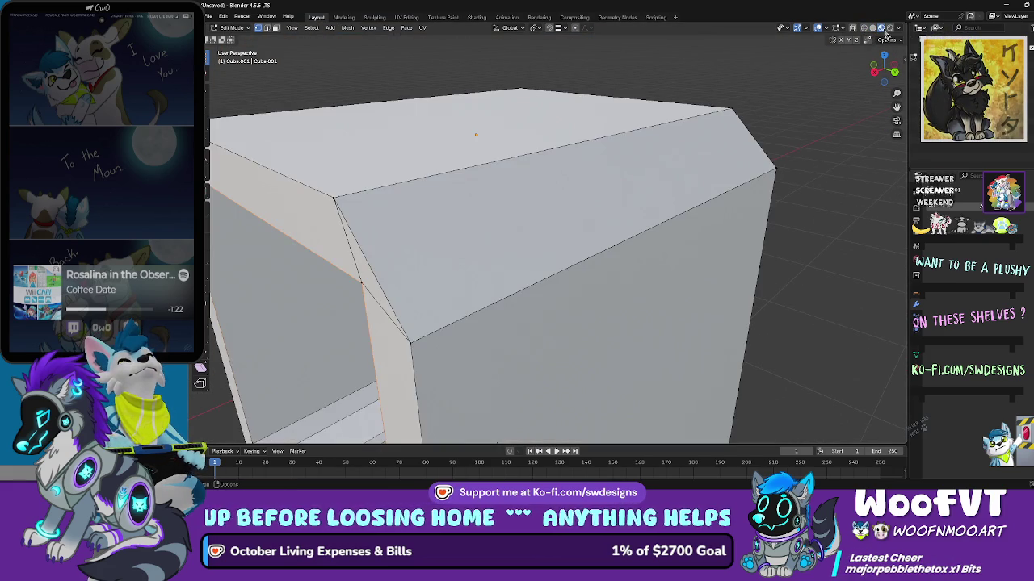
left_click(890, 29)
left_click(853, 29)
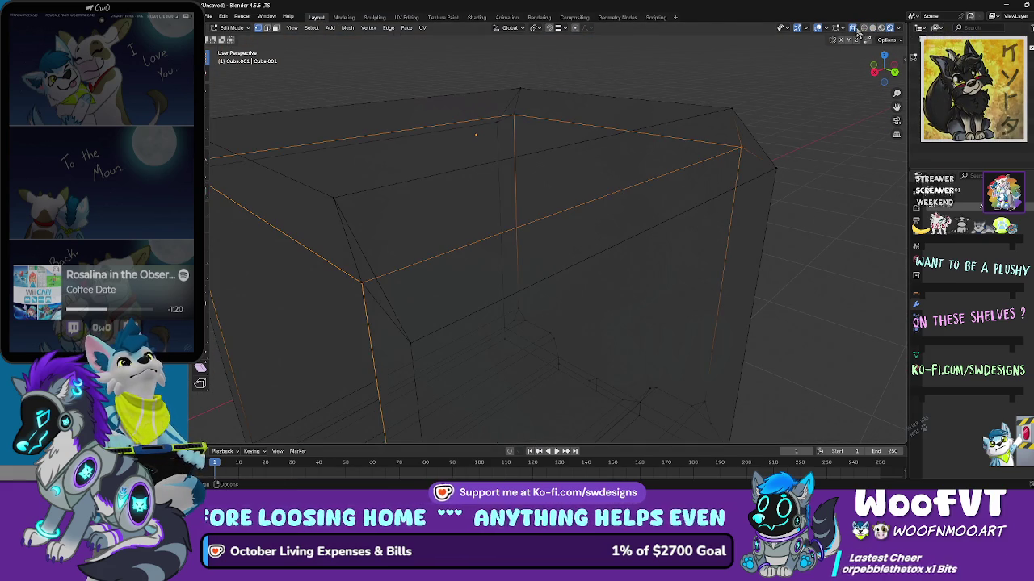
left_click_drag(884, 67, 718, 80)
mouse_move(692, 121)
left_mouse_down()
mouse_move(745, 97)
mouse_move(767, 108)
left_mouse_up()
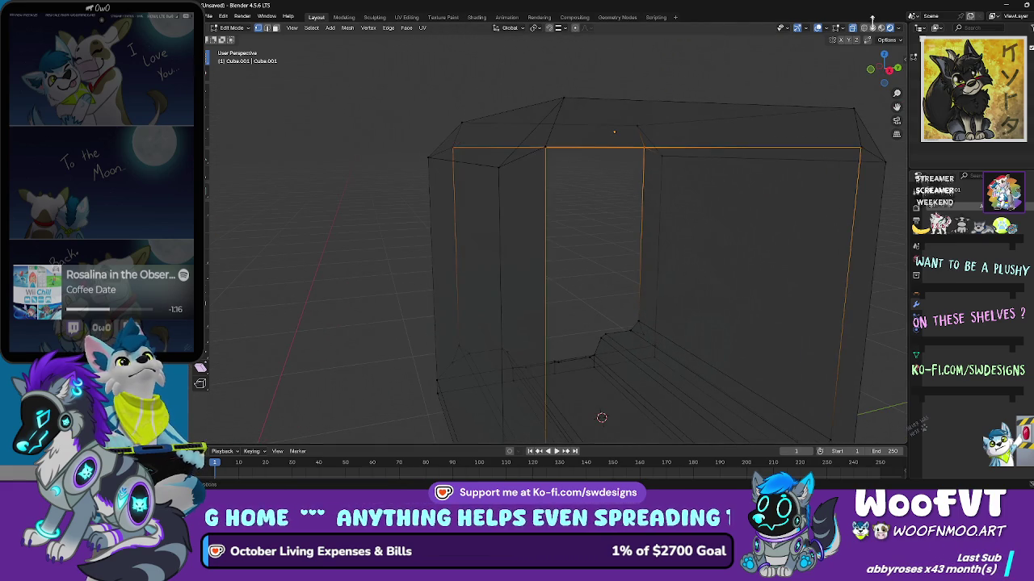
left_click(873, 28)
mouse_move(665, 124)
left_mouse_down()
mouse_move(724, 157)
mouse_move(471, 219)
mouse_move(533, 217)
mouse_move(660, 149)
mouse_move(648, 150)
left_mouse_up()
Step: Switch to face select and select the entire mesh with A
left_click(474, 223)
left_click(276, 29)
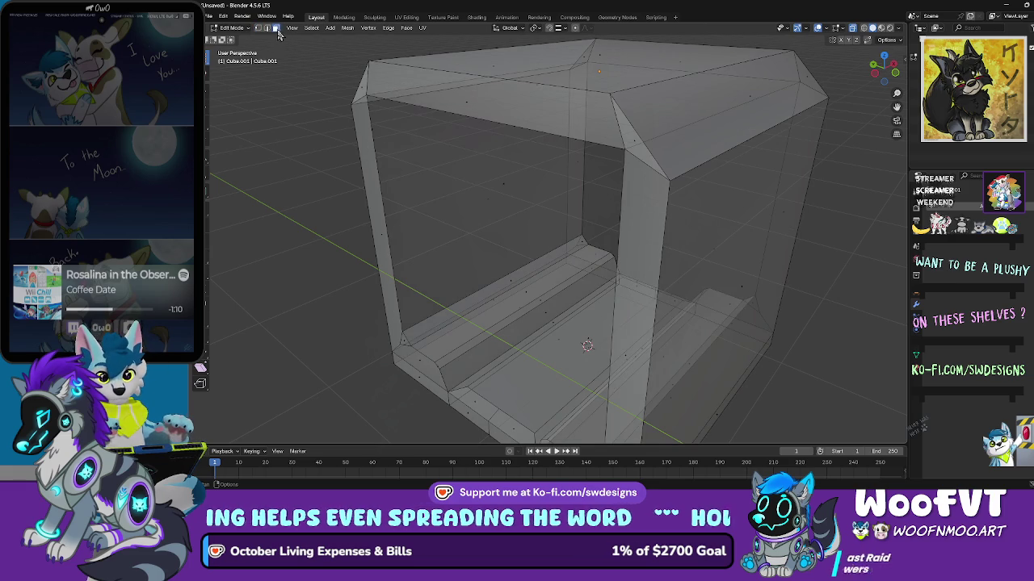
left_click_drag(574, 189, 644, 173)
key("a")
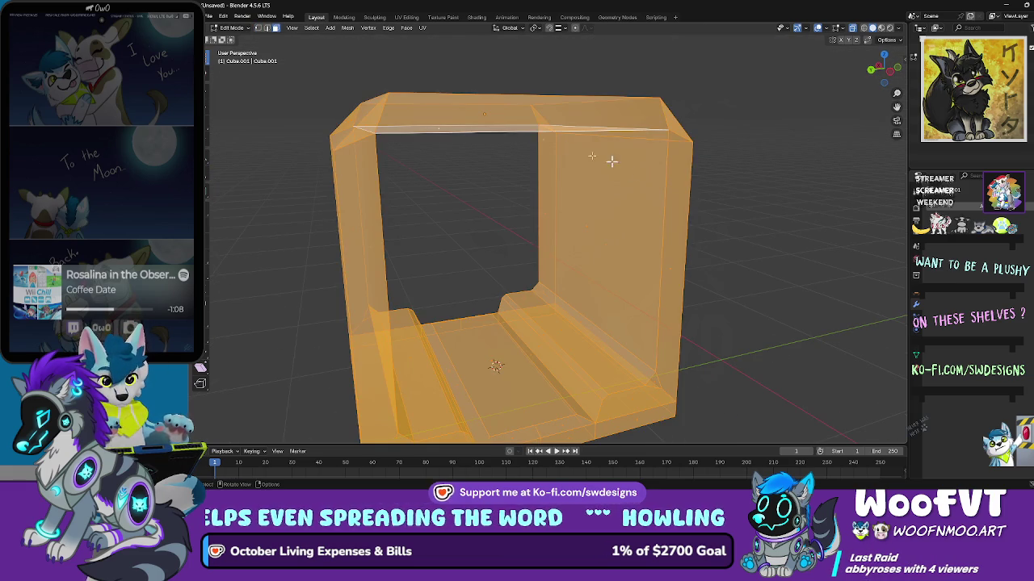
left_click(388, 28)
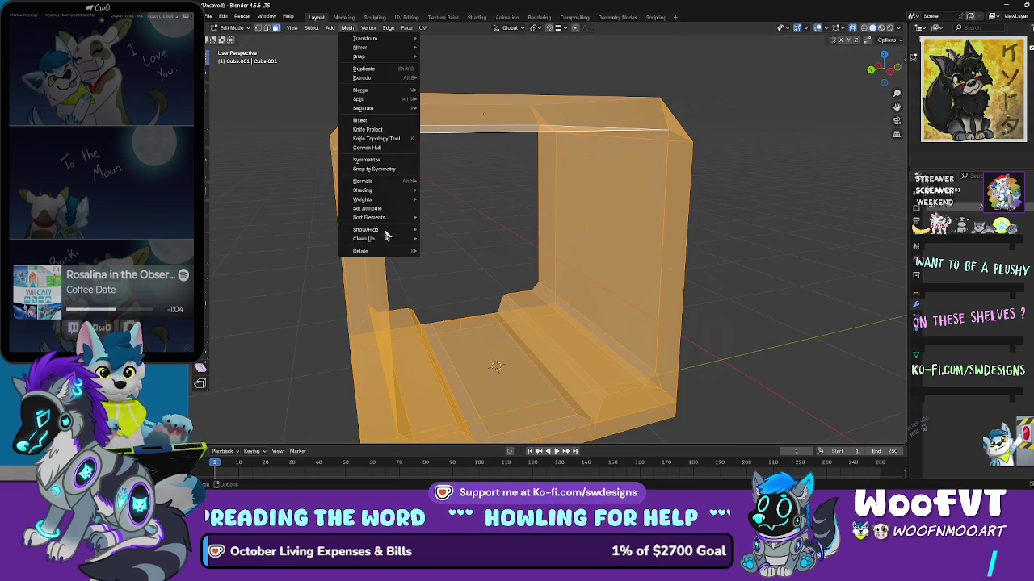
Step: Merge duplicate vertices by distance and apply Shade Smooth to the faces
mouse_move(397, 244)
left_click(457, 309)
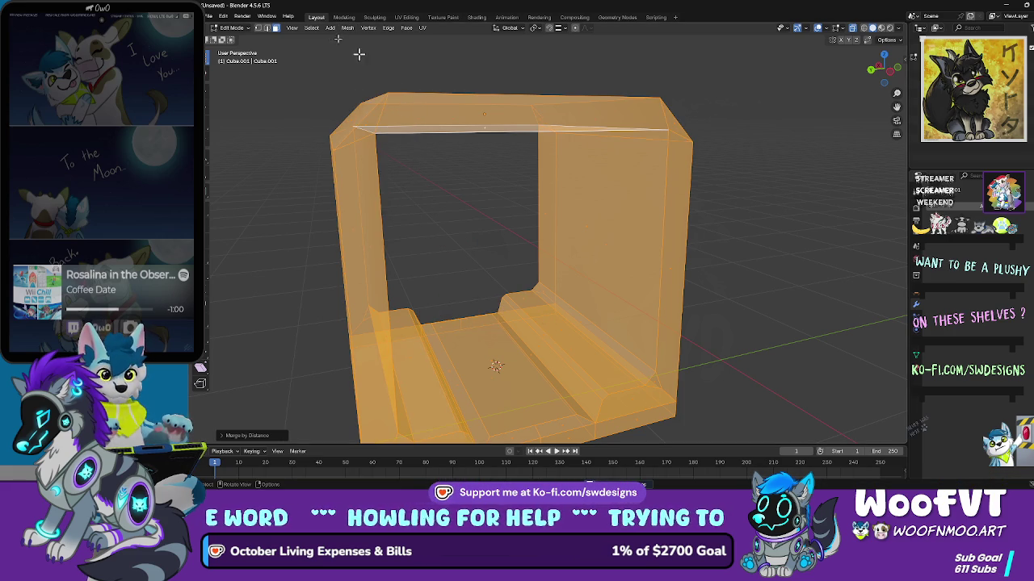
left_click(390, 29)
mouse_move(408, 33)
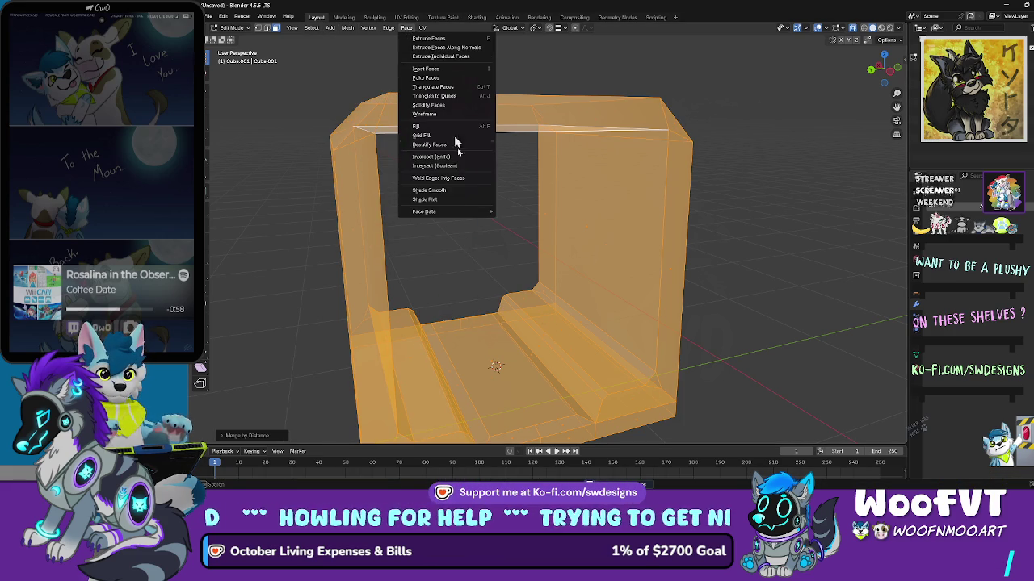
left_click(456, 197)
mouse_move(461, 189)
left_mouse_down()
mouse_move(619, 201)
mouse_move(583, 171)
mouse_move(580, 181)
left_mouse_up()
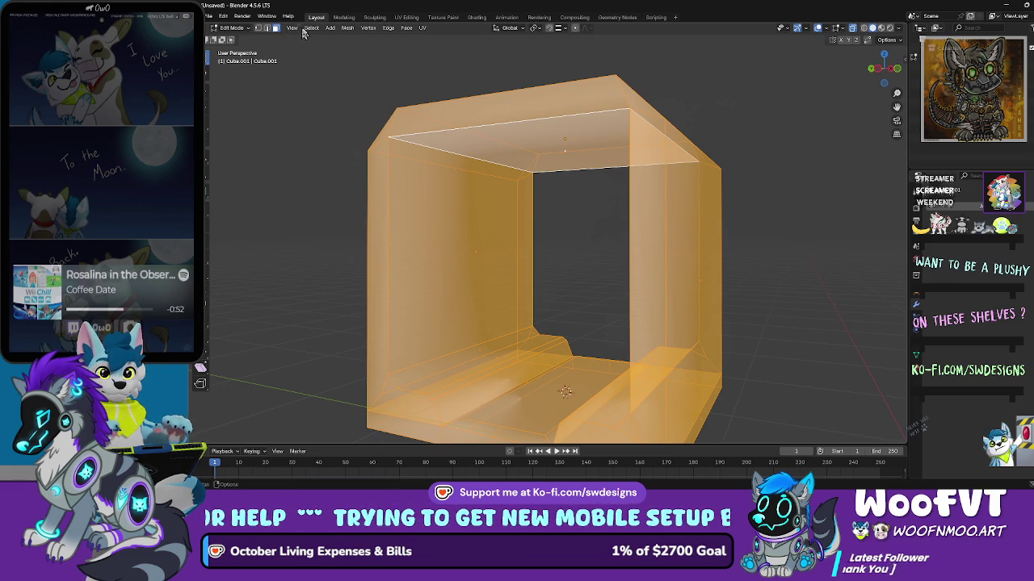
Step: Recalculate the mesh normals to point outside
left_click(367, 27)
mouse_move(406, 27)
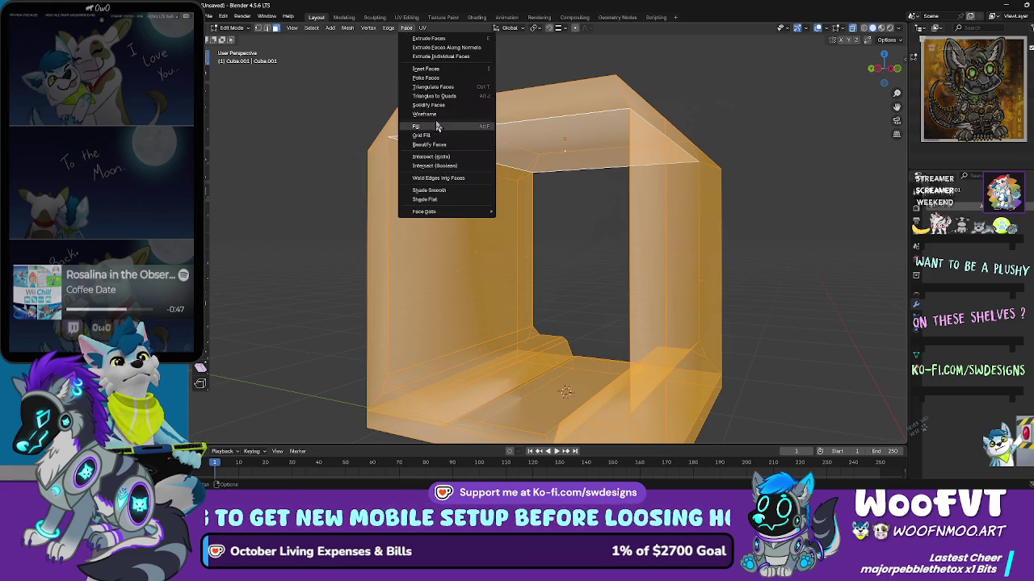
left_click(348, 28)
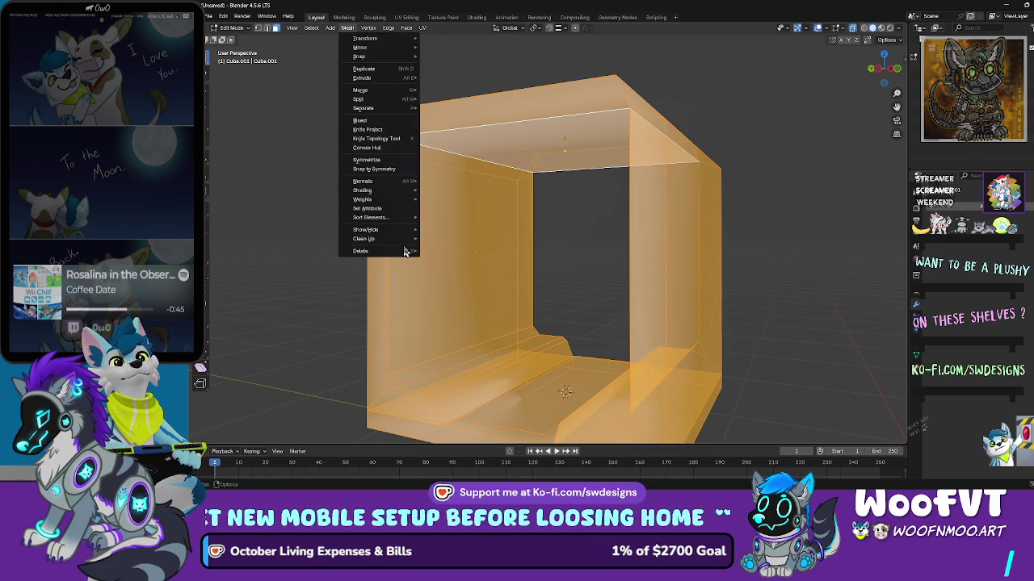
mouse_move(405, 220)
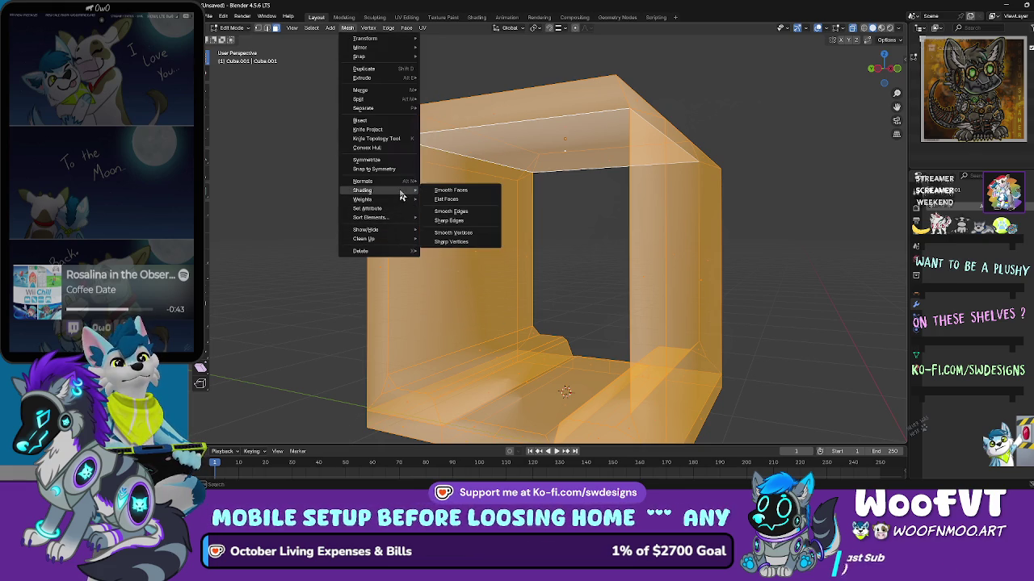
mouse_move(403, 188)
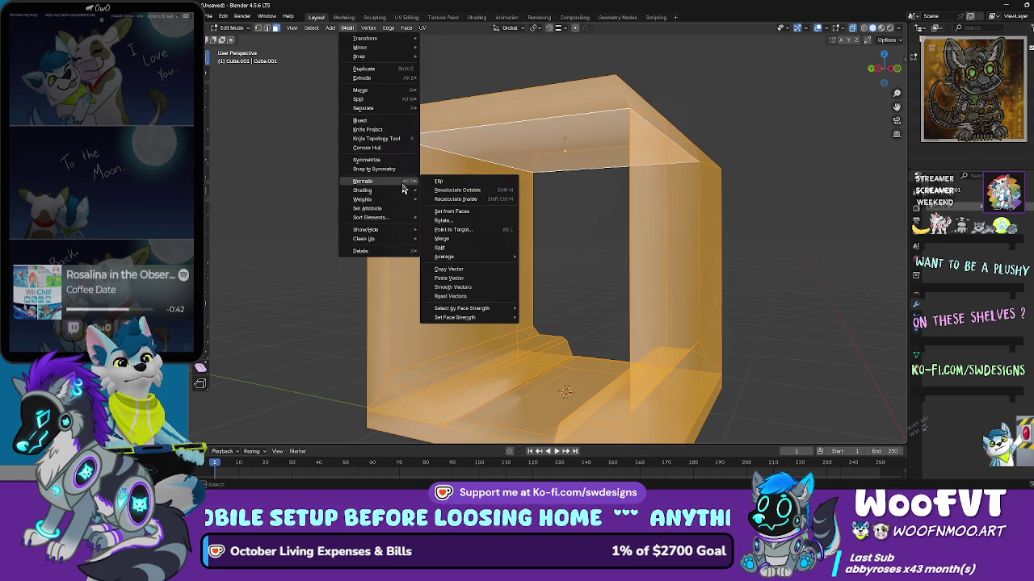
left_click(461, 190)
mouse_move(486, 191)
left_mouse_down()
mouse_move(508, 196)
mouse_move(510, 216)
left_mouse_up()
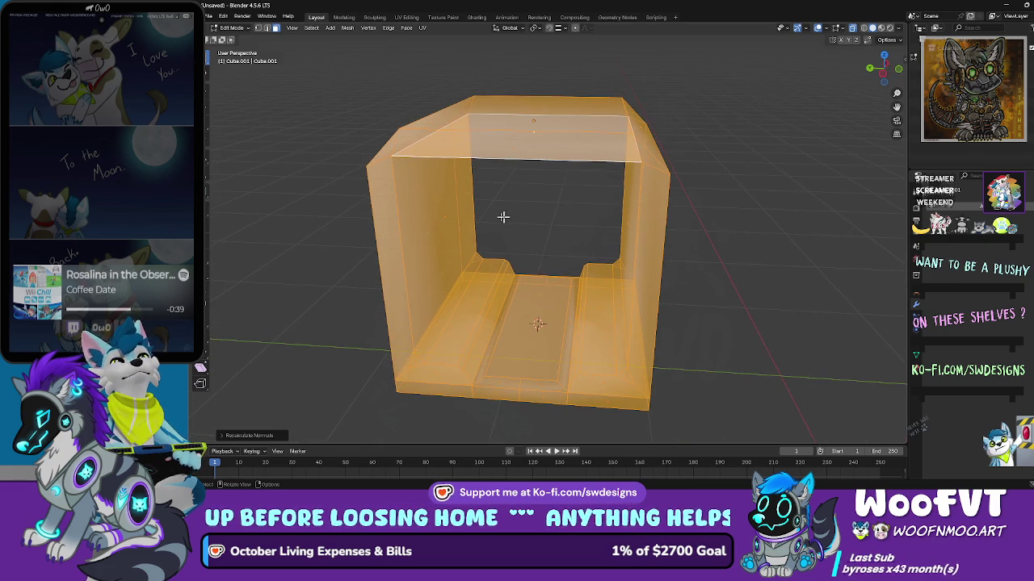
left_click(231, 28)
Step: Reselect the tunnel frame in Object Mode and re-enter Edit Mode
left_click(238, 36)
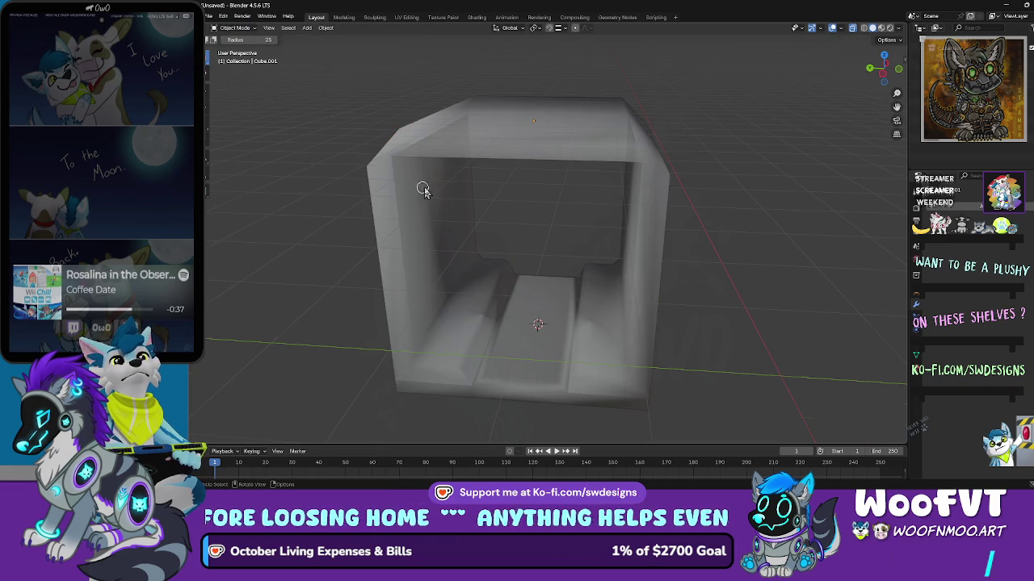
scroll(415, 171, "up", 5)
scroll(403, 161, "down", 3)
mouse_move(417, 159)
left_mouse_down()
mouse_move(487, 139)
mouse_move(429, 130)
left_mouse_up()
scroll(429, 129, "down", 4)
left_click(468, 169)
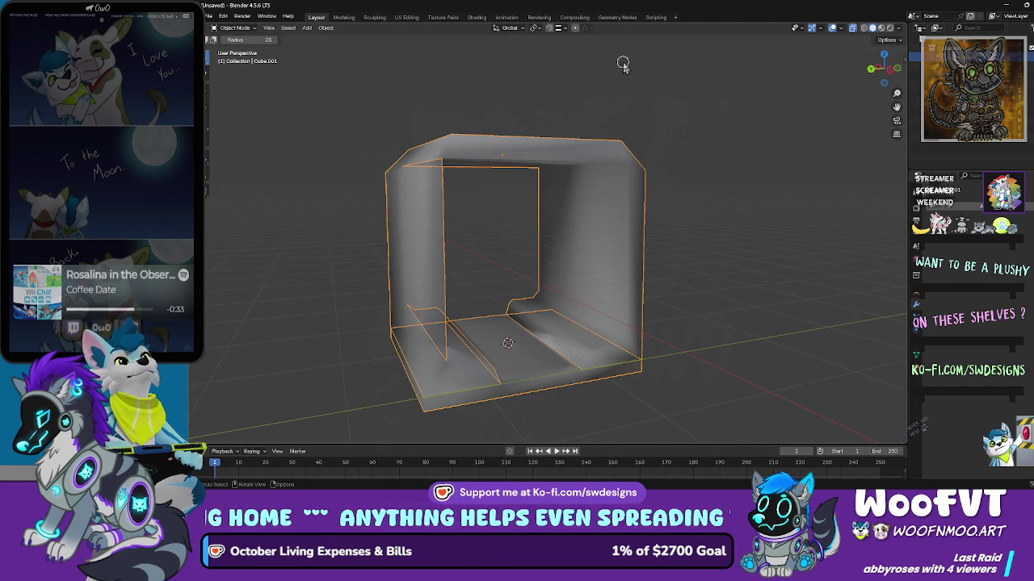
left_click(311, 28)
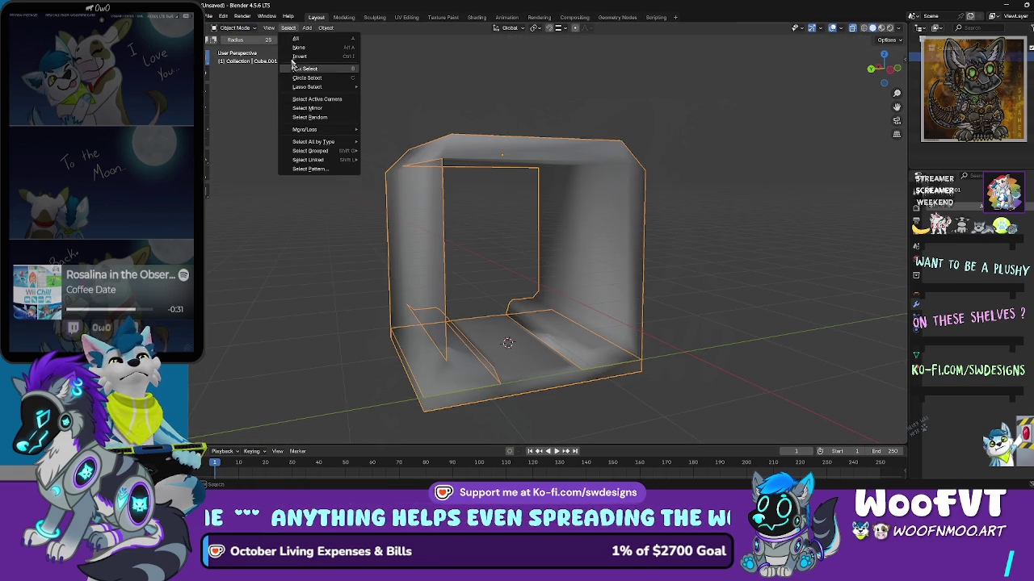
key("Escape")
left_click(236, 29)
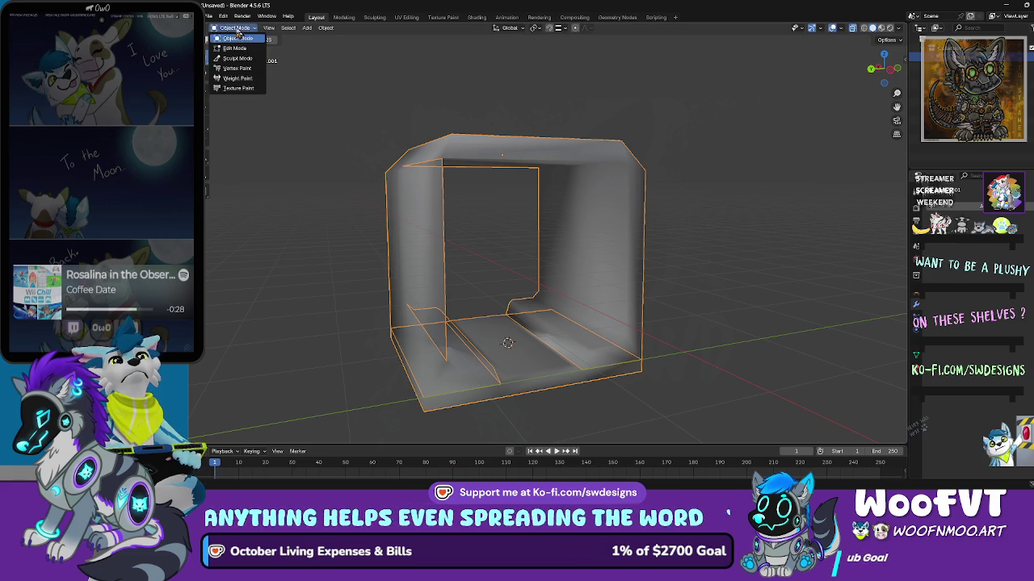
left_click(234, 48)
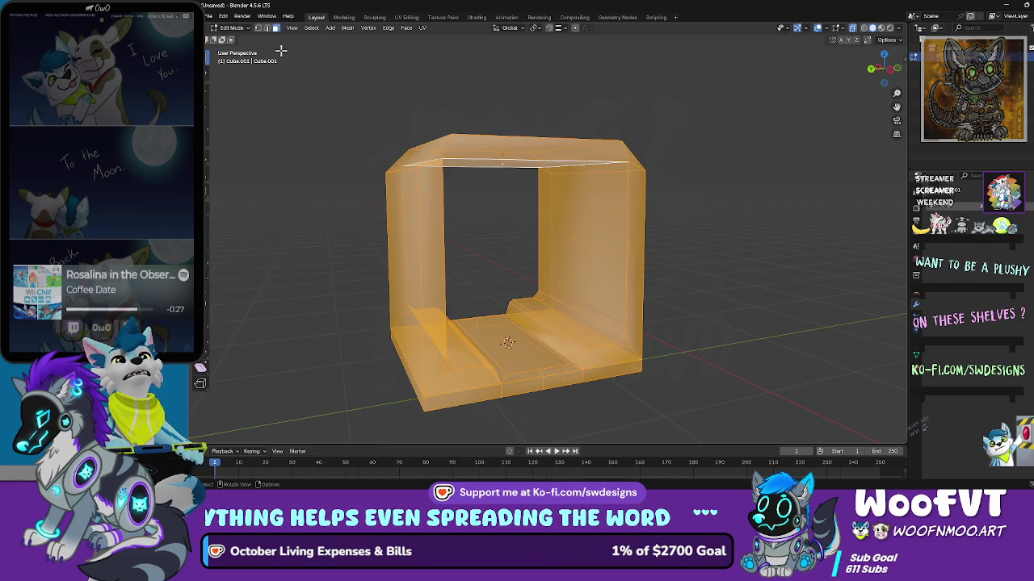
Step: Mark the selected edges as sharp via Mesh > Shading > Sharp Edges
left_click(347, 27)
mouse_move(384, 191)
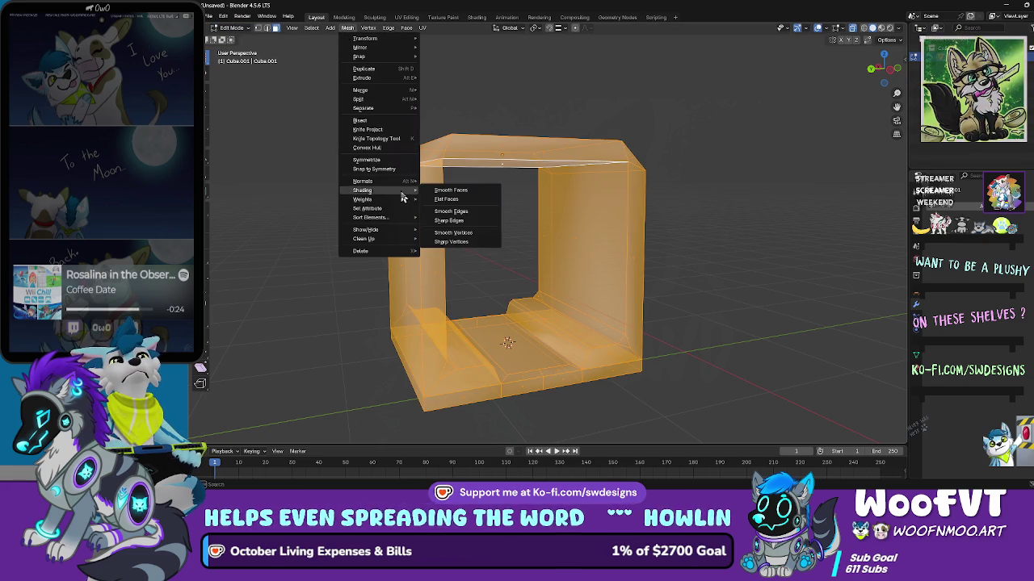
left_click(475, 227)
scroll(505, 206, "up", 3)
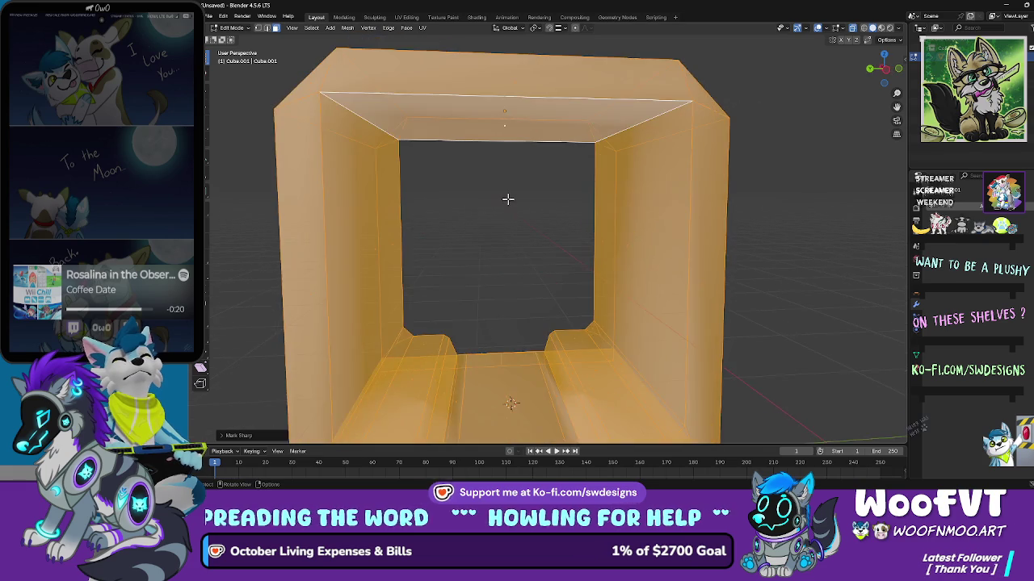
scroll(509, 200, "down", 3)
Step: Try Smooth Vertices on the mesh, then undo it
left_click(314, 28)
mouse_move(374, 32)
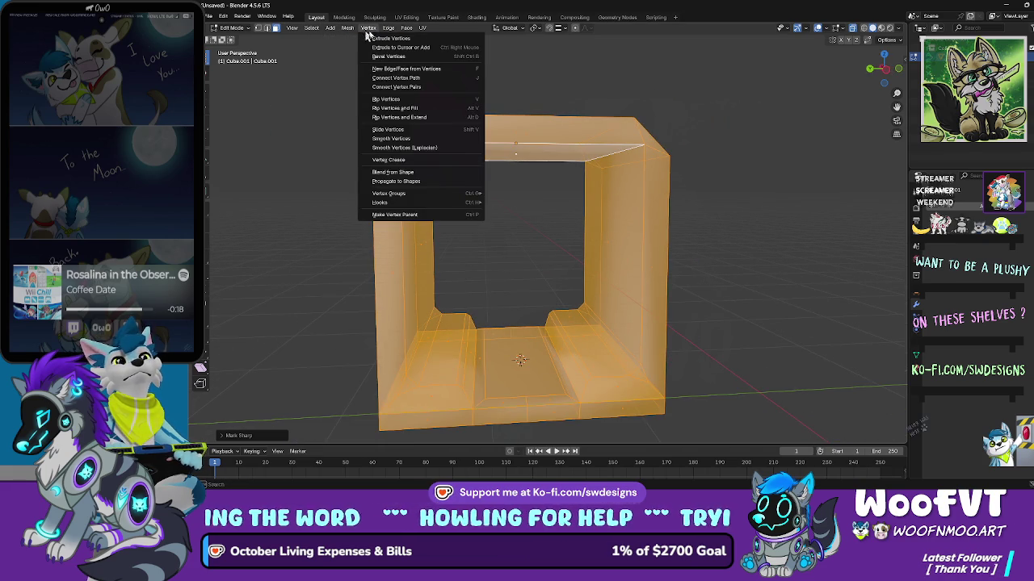
left_click(418, 138)
key("ctrl+z")
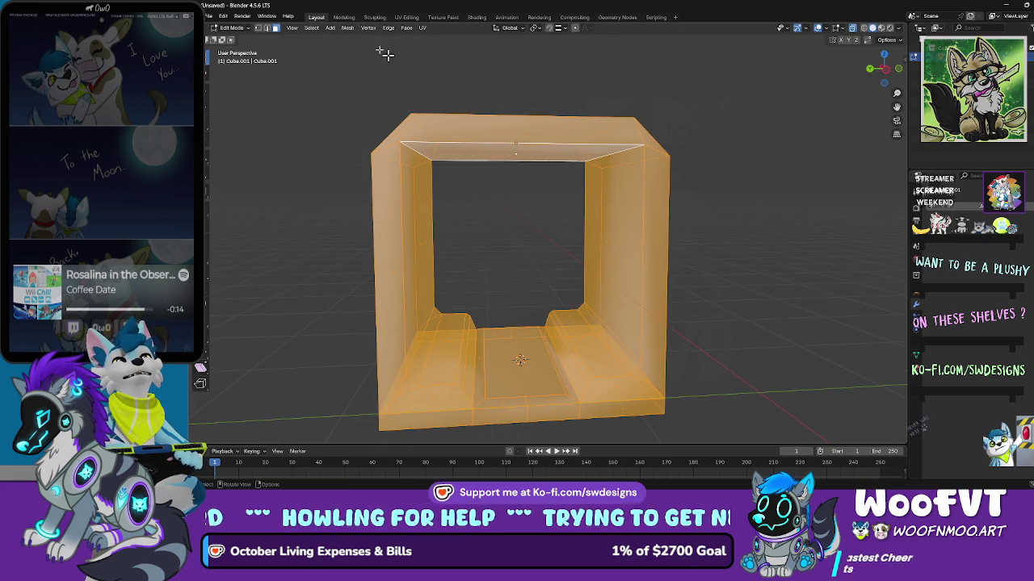
Step: Apply Flat Faces shading to the mesh and return to Object Mode
left_click(348, 27)
left_click(353, 28)
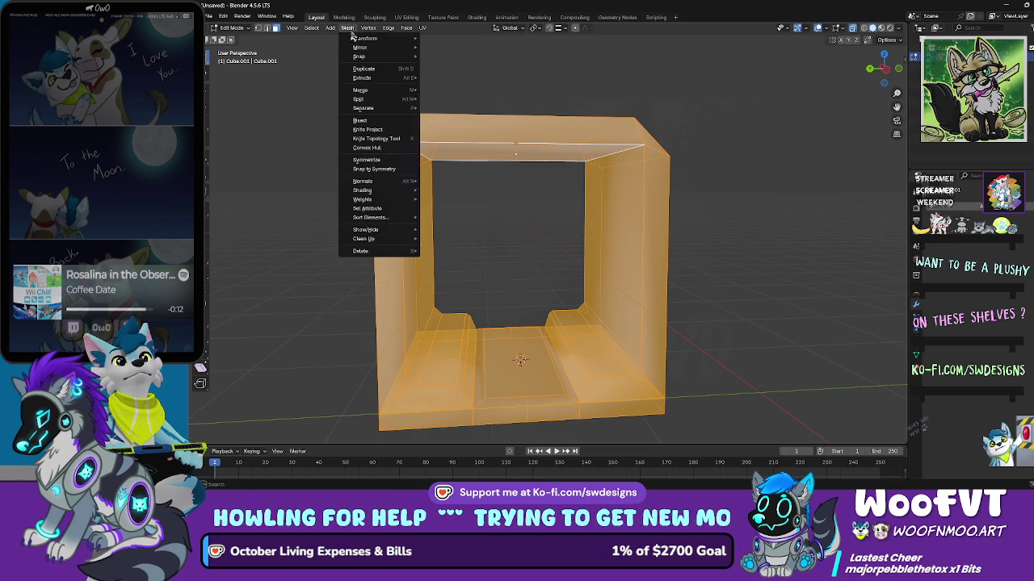
mouse_move(403, 187)
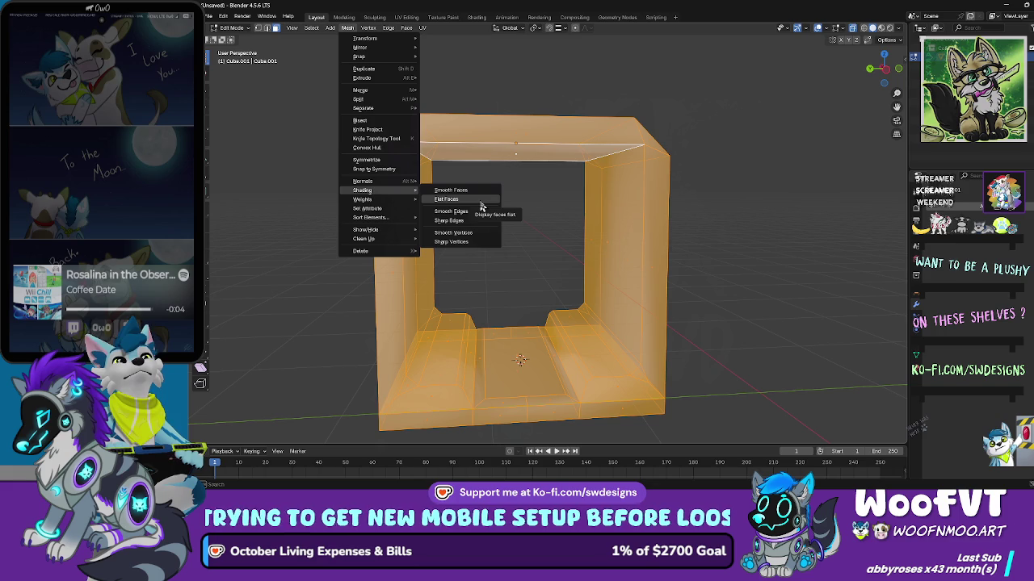
left_click(446, 199)
scroll(485, 202, "up", 2)
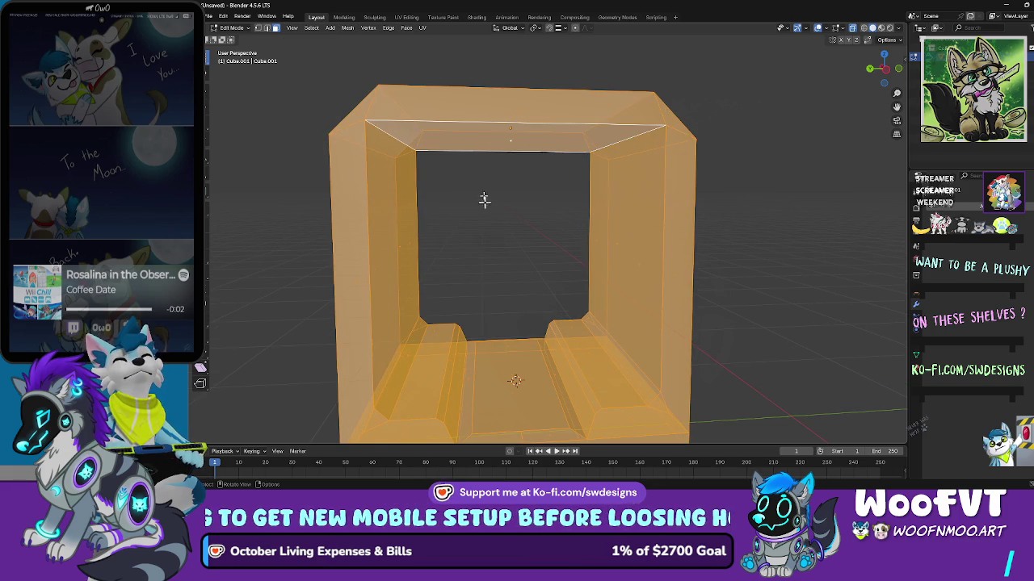
left_click(241, 30)
left_click(235, 39)
mouse_move(266, 131)
left_mouse_down()
mouse_move(404, 116)
mouse_move(480, 136)
mouse_move(457, 163)
mouse_move(434, 138)
mouse_move(440, 129)
left_mouse_up()
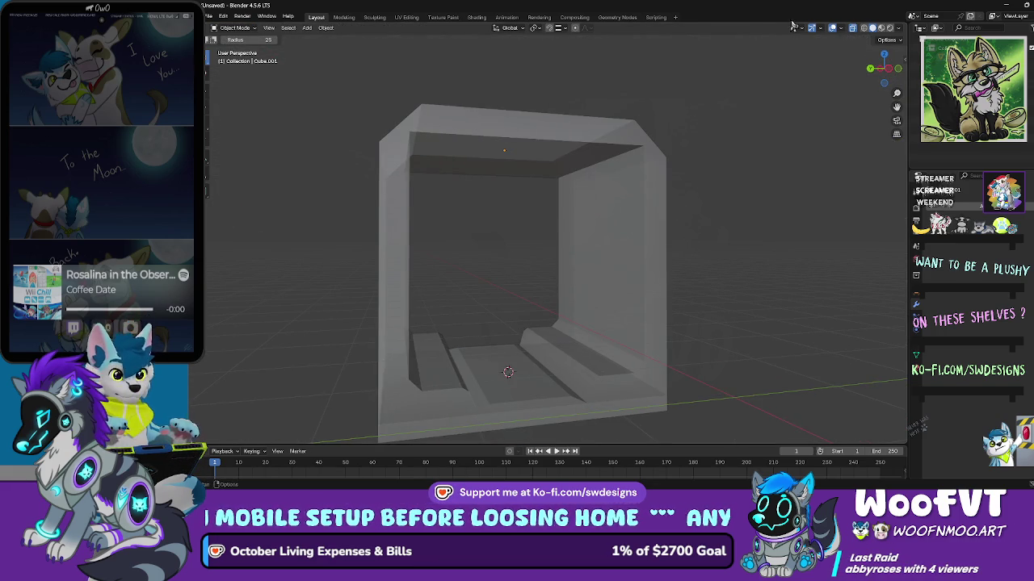
Step: Turn off X-Ray and inspect the solid frame from above
left_click(853, 28)
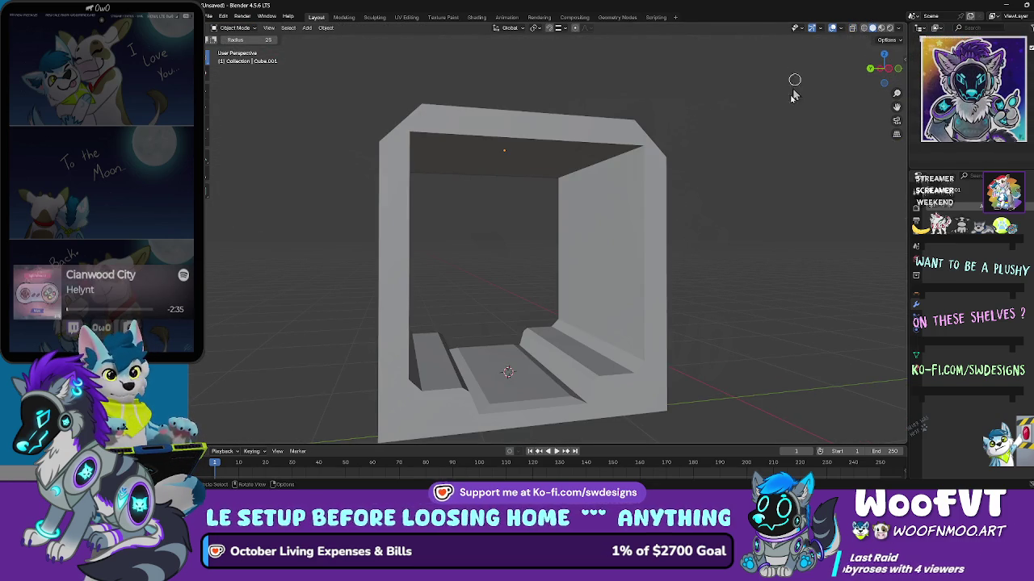
mouse_move(741, 147)
left_mouse_down()
mouse_move(662, 182)
mouse_move(700, 198)
mouse_move(616, 208)
mouse_move(709, 207)
mouse_move(721, 226)
left_mouse_up()
mouse_move(618, 231)
left_mouse_down()
mouse_move(671, 261)
mouse_move(807, 231)
mouse_move(706, 231)
mouse_move(609, 283)
mouse_move(659, 267)
mouse_move(657, 288)
mouse_move(576, 277)
mouse_move(533, 246)
left_mouse_up()
Step: Select the tunnel frame, check its right inner wall, and enter Edit Mode
left_click(595, 272)
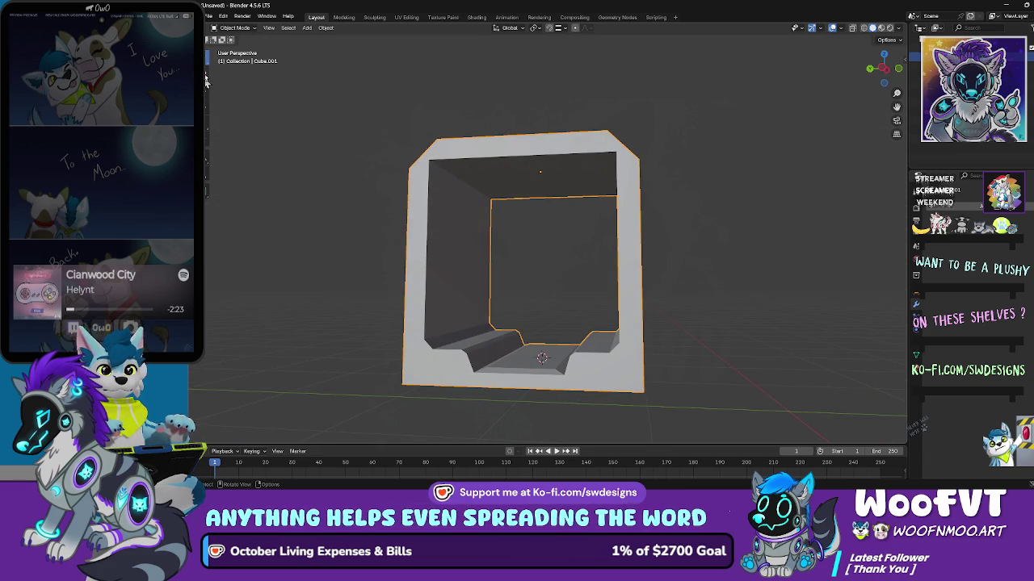
left_click_drag(417, 212, 441, 198)
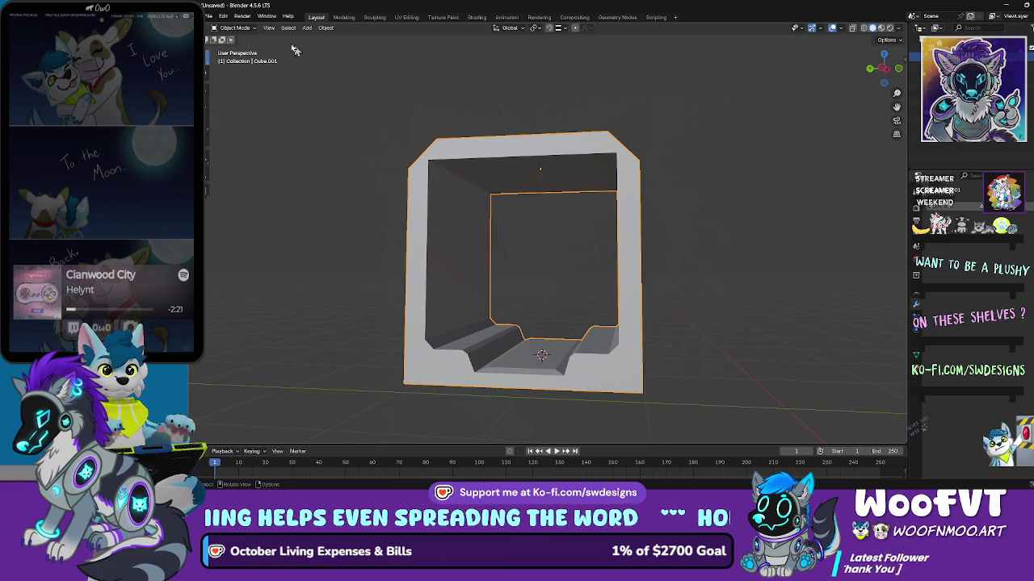
mouse_move(630, 123)
left_mouse_down()
mouse_move(625, 176)
mouse_move(633, 170)
mouse_move(554, 131)
left_mouse_up()
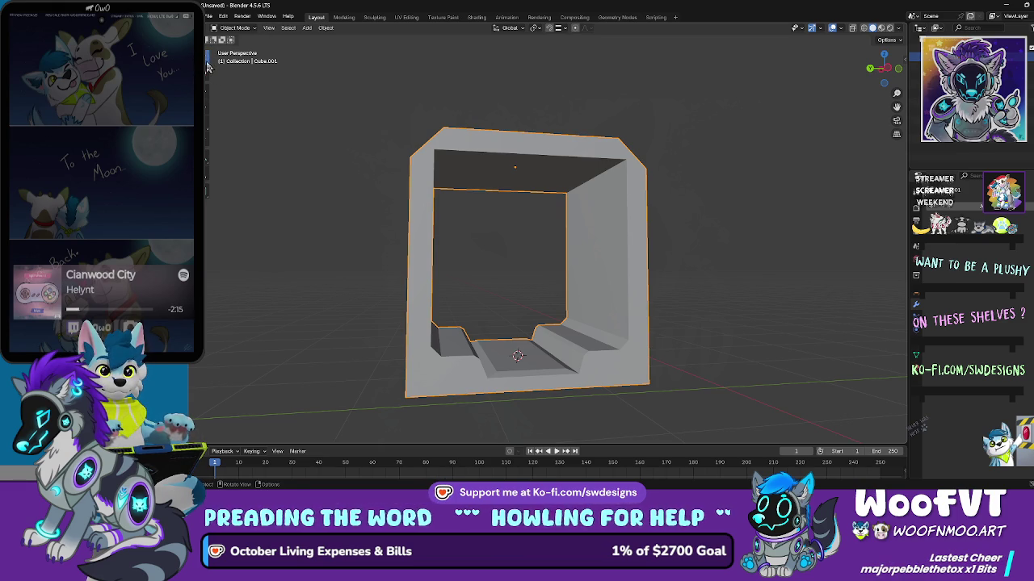
left_click(209, 68)
left_click(212, 69)
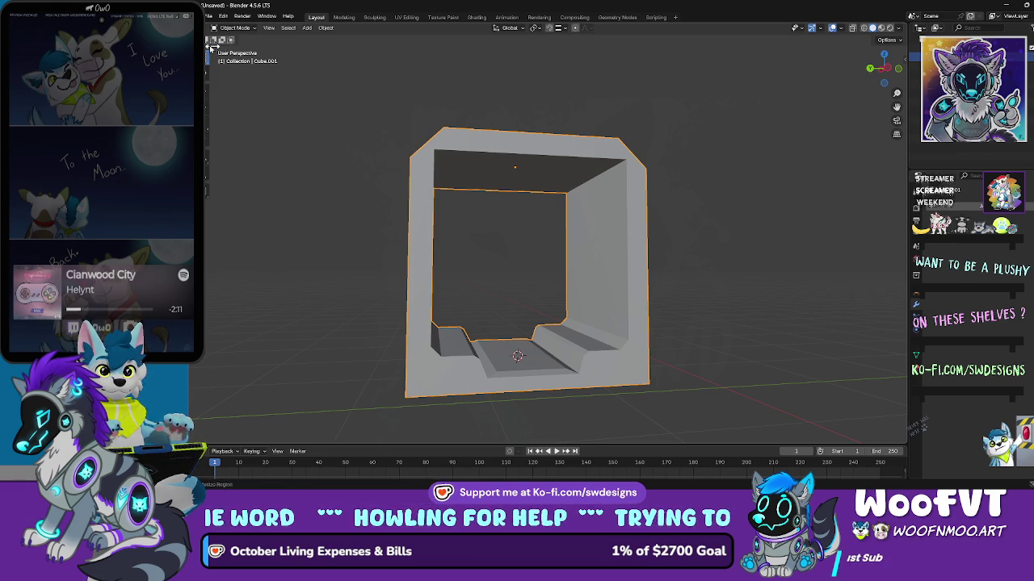
left_click(230, 28)
left_click(234, 52)
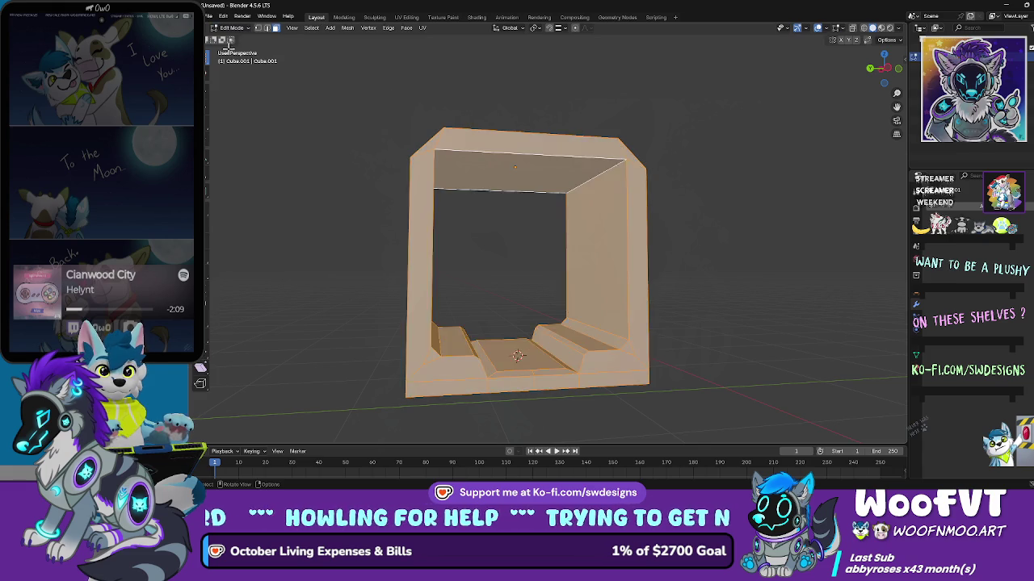
Step: Bevel the two top inner edges in edge select mode, then undo that bevel
scroll(530, 133, "up", 3)
left_click(440, 153)
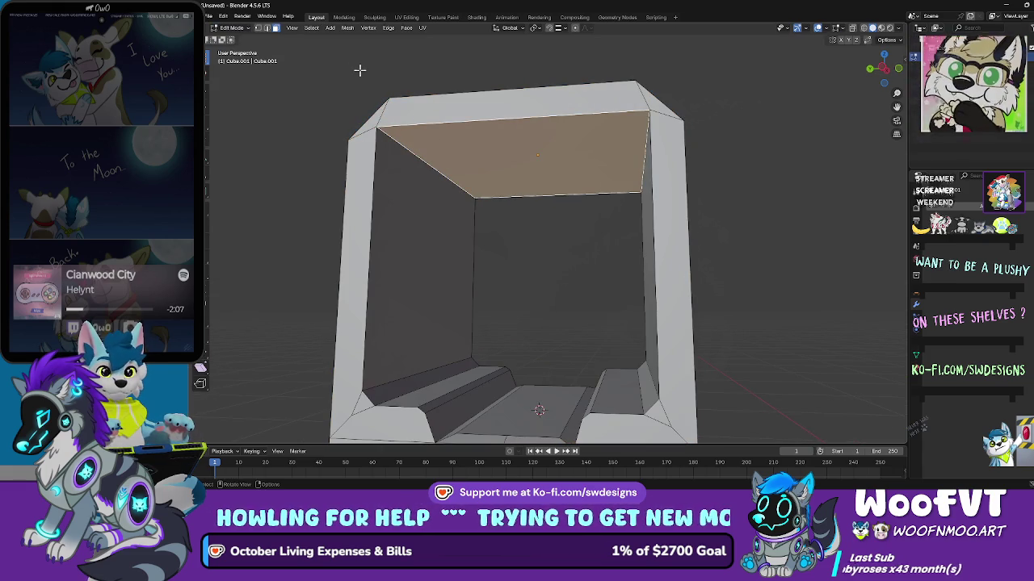
key("2")
left_click(512, 169, "shift")
left_click_drag(512, 169, 621, 172)
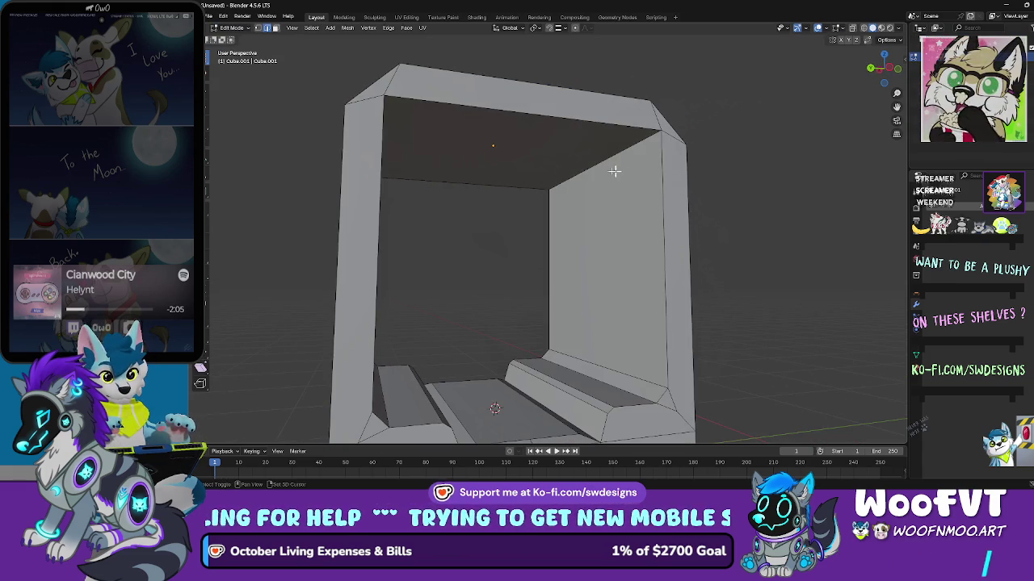
key("ctrl+b")
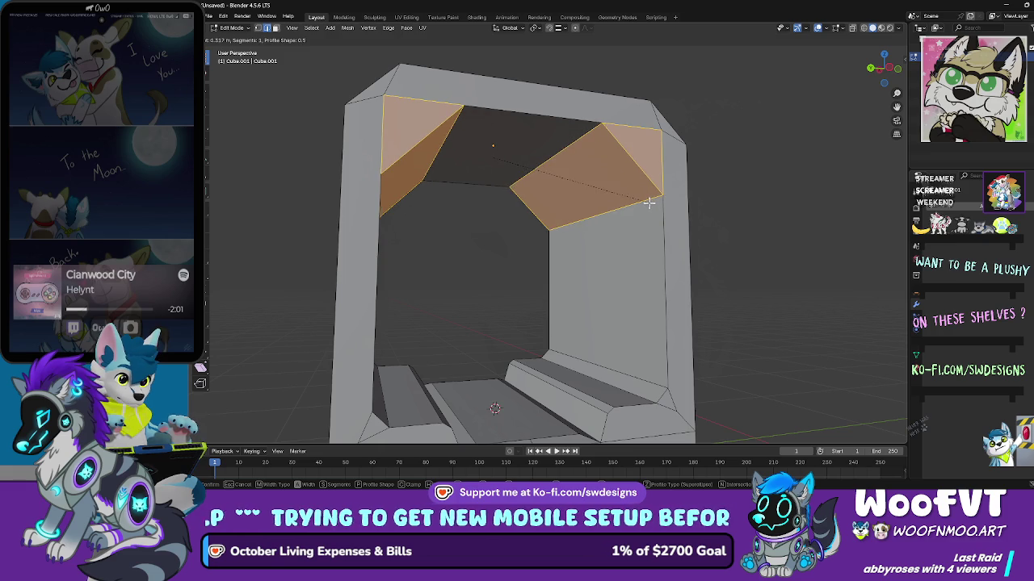
left_click(647, 199)
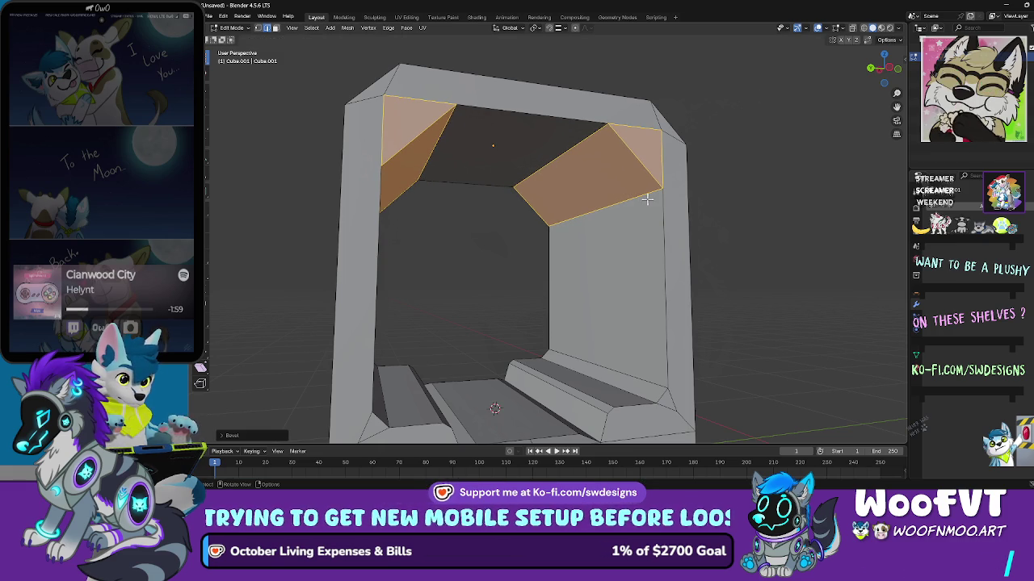
left_click_drag(662, 217, 660, 211)
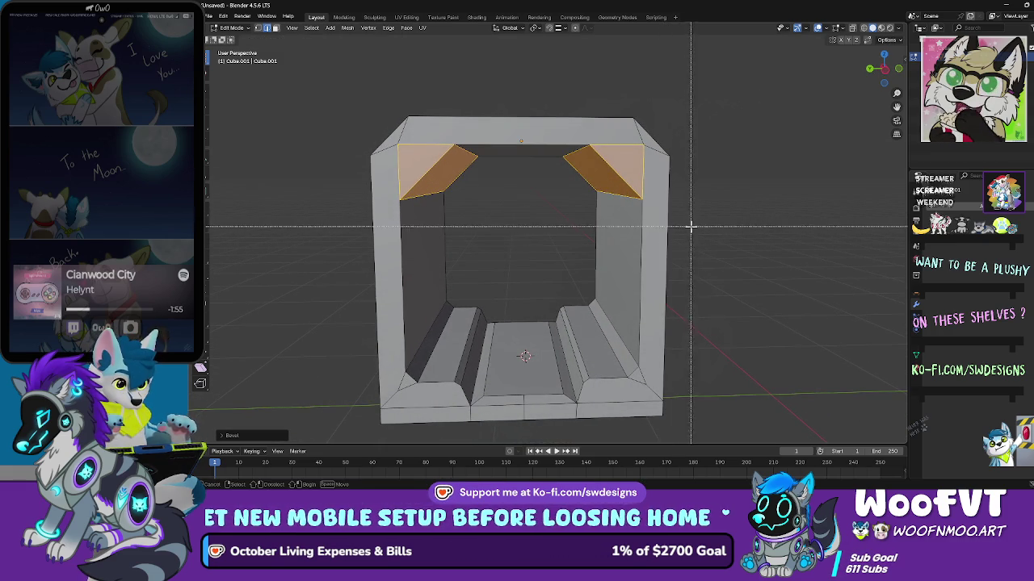
key("ctrl+z")
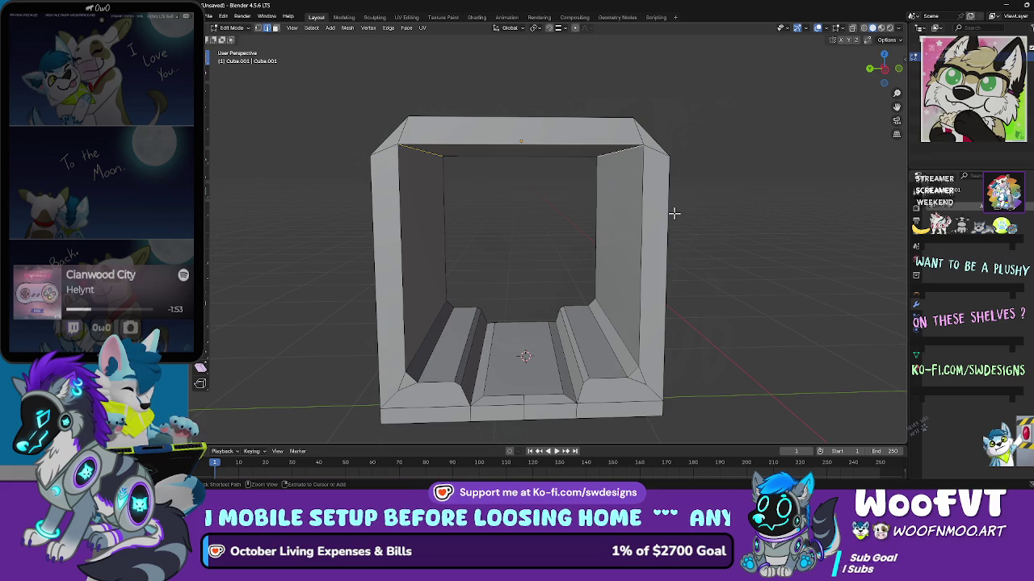
Step: Re-bevel the two top inner edges with a smaller chamfer width
key("ctrl+b")
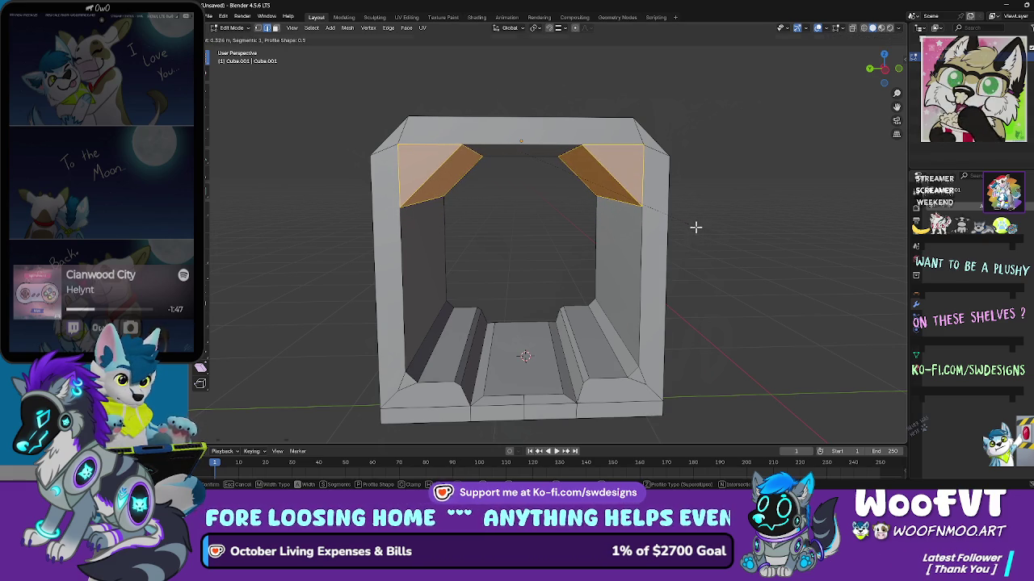
left_click(696, 227)
scroll(727, 219, "down", 2)
mouse_move(722, 188)
left_mouse_down()
mouse_move(676, 210)
mouse_move(676, 238)
mouse_move(641, 252)
mouse_move(814, 249)
mouse_move(515, 259)
mouse_move(538, 247)
mouse_move(535, 226)
mouse_move(529, 255)
mouse_move(508, 272)
mouse_move(517, 202)
mouse_move(590, 224)
mouse_move(533, 247)
mouse_move(540, 256)
left_mouse_up()
scroll(641, 253, "down", 2)
scroll(499, 272, "up", 8)
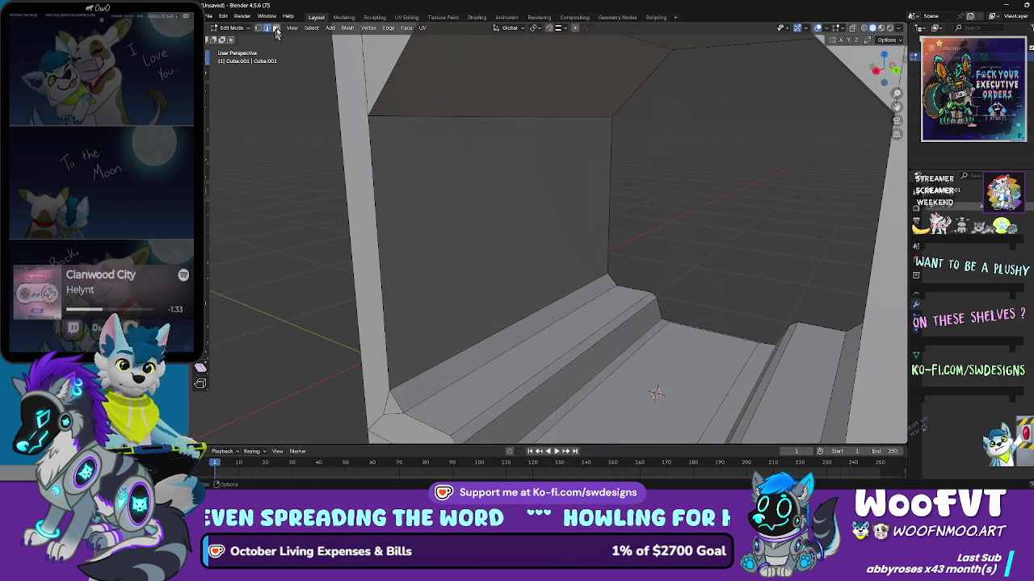
Step: Orbit around the box in face select, trying and then clearing face selections
left_click(495, 191)
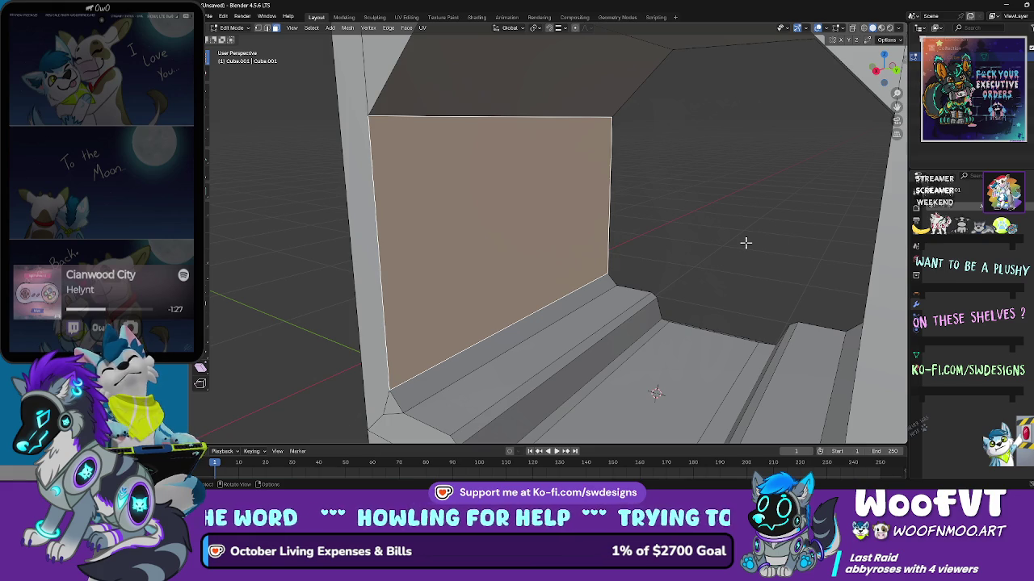
key("alt+a")
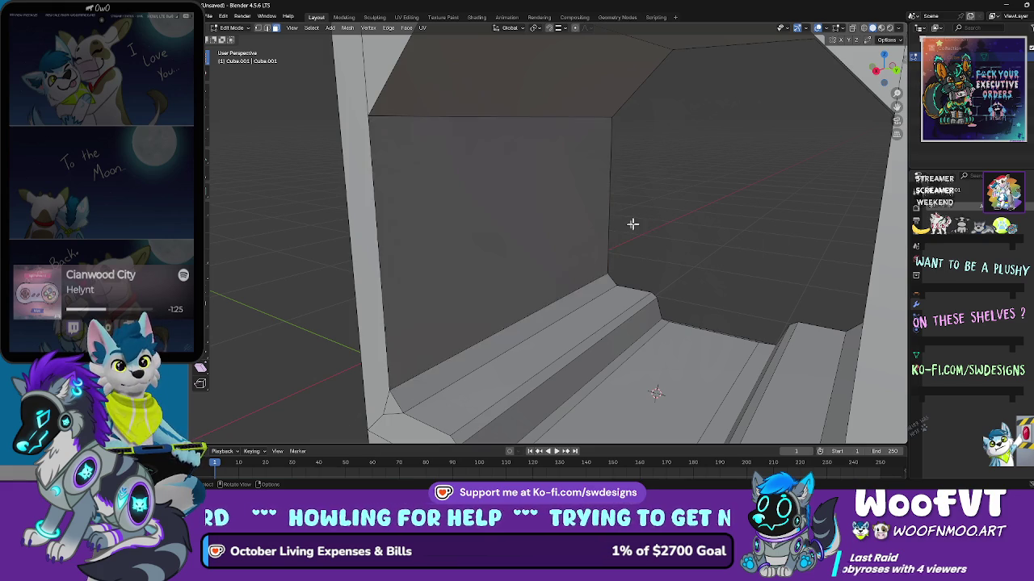
scroll(641, 224, "down", 5)
key("c")
left_click_drag(633, 228, 588, 267)
key("a")
key("alt+a")
scroll(588, 266, "up", 4)
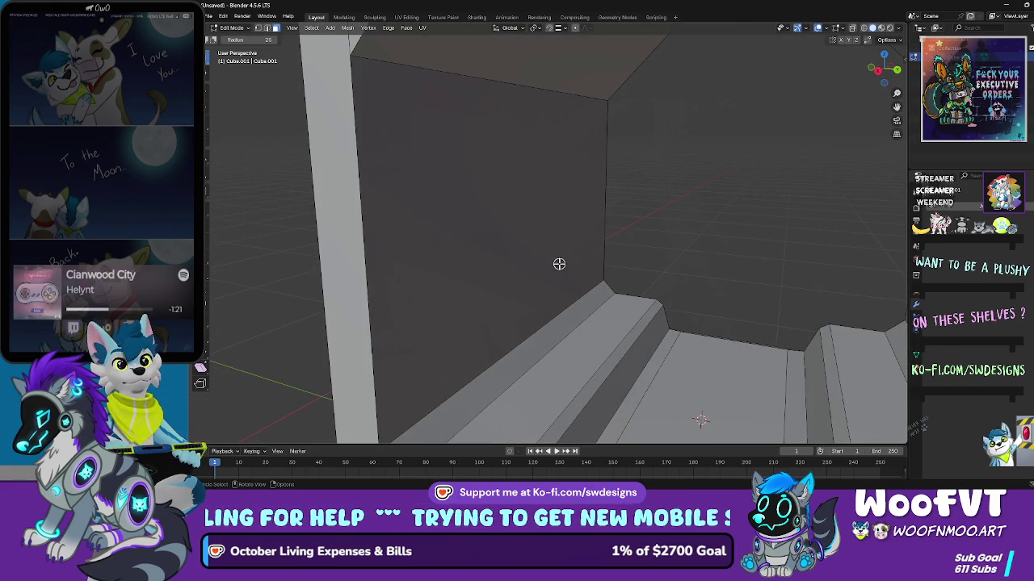
left_click(234, 28)
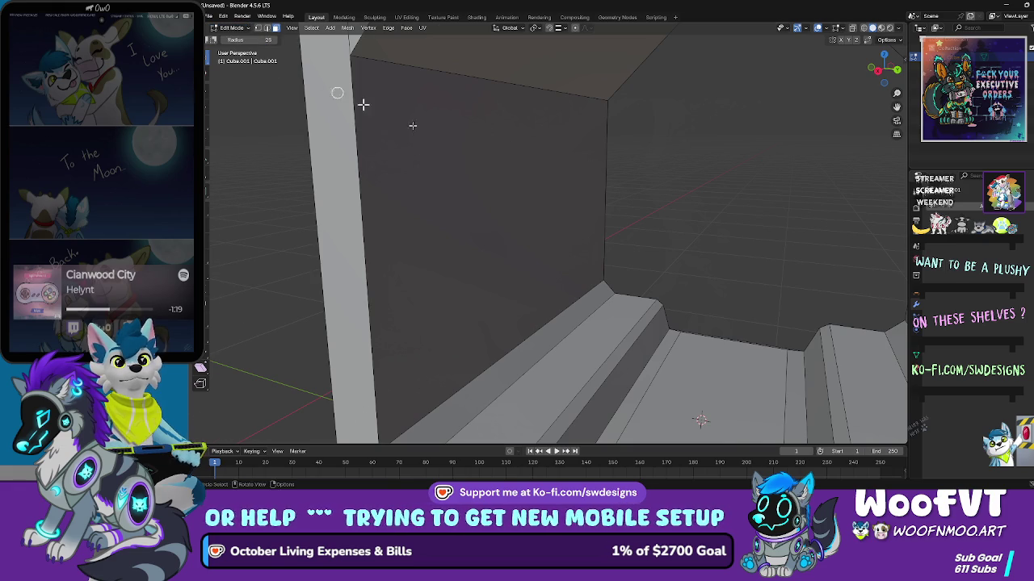
scroll(557, 155, "down", 4)
mouse_move(556, 155)
left_mouse_down()
mouse_move(455, 157)
mouse_move(529, 155)
left_mouse_up()
left_click(490, 161)
key("a")
scroll(490, 162, "down", 3)
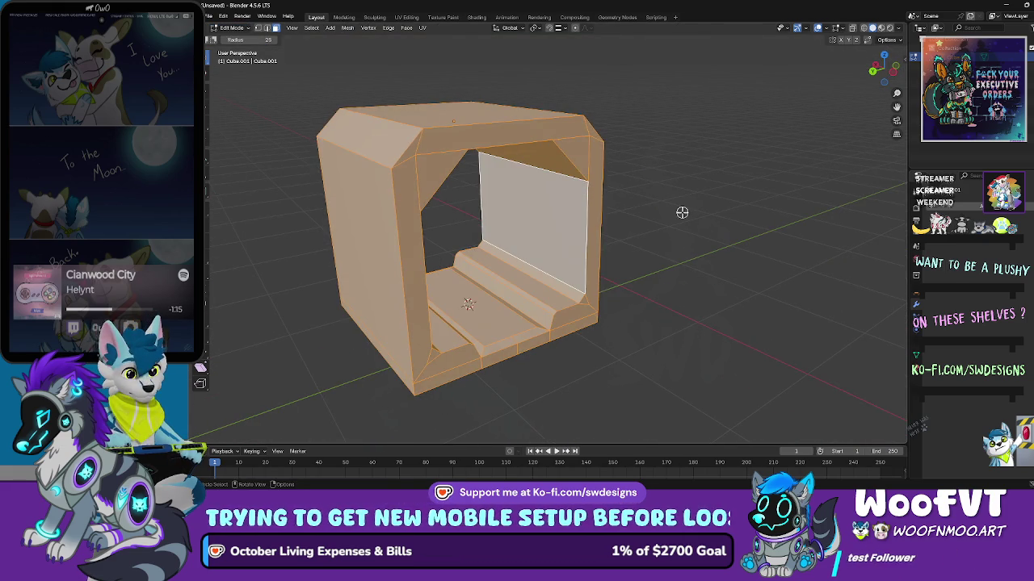
key("alt+a")
mouse_move(577, 231)
left_mouse_down()
mouse_move(520, 266)
mouse_move(487, 258)
left_mouse_up()
scroll(487, 259, "up", 6)
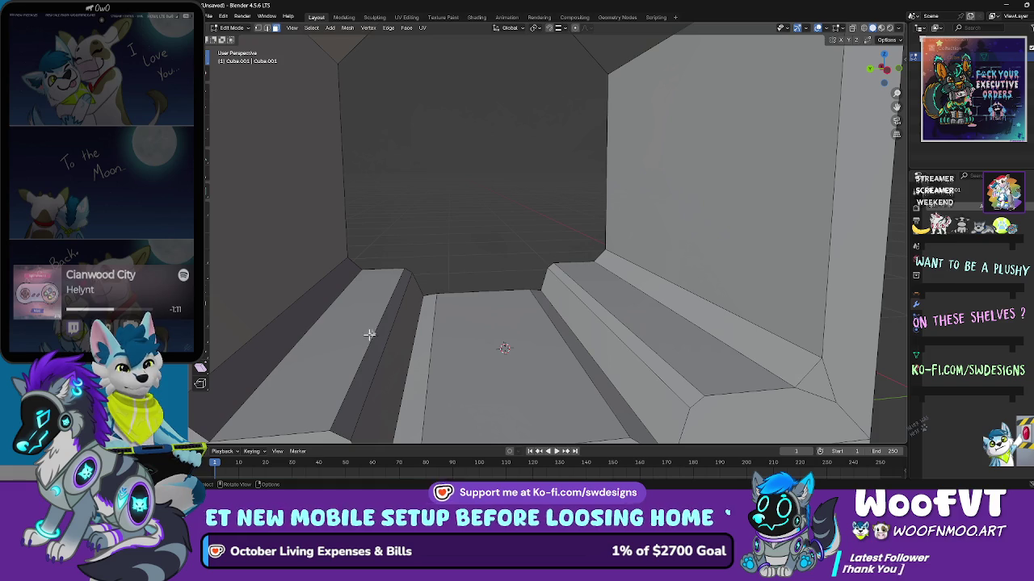
scroll(377, 180, "down", 2)
Step: Mark seams around the left and right shelf faces and the centre floor face
left_click(374, 320)
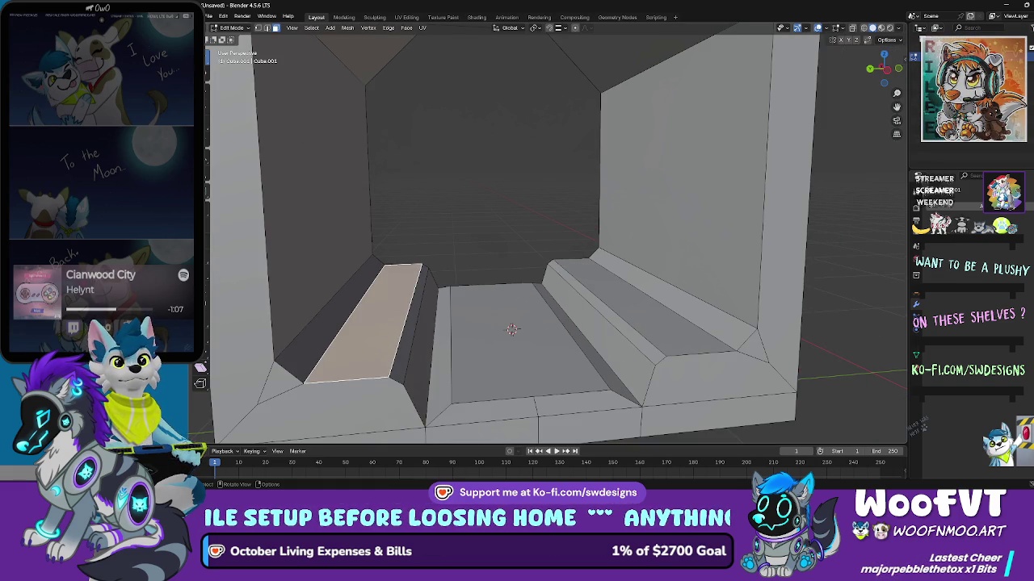
left_click(405, 348, "shift")
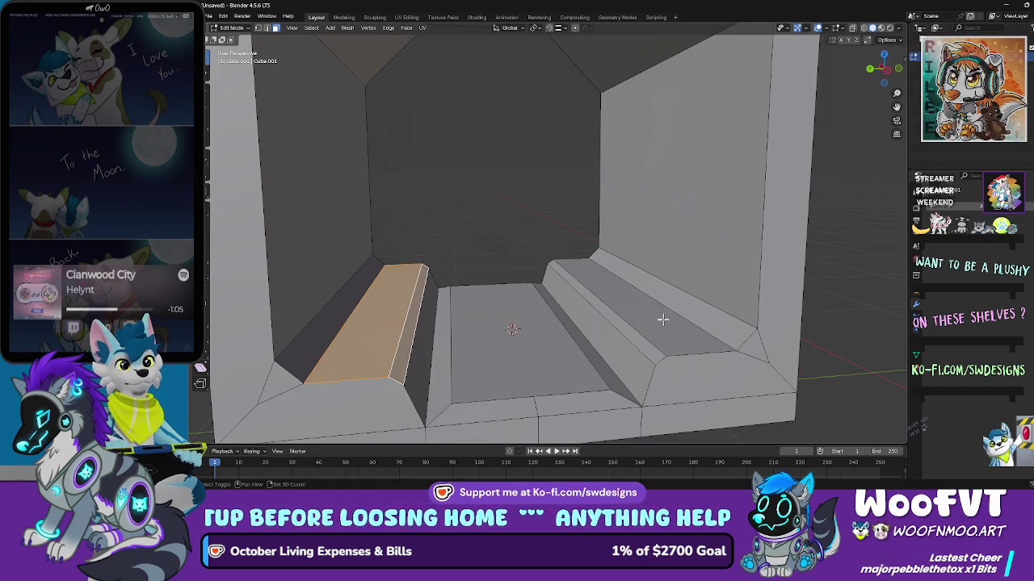
left_click(662, 320, "shift")
left_click(644, 323, "shift")
left_click(643, 322, "shift")
left_click(624, 329, "shift")
scroll(624, 329, "down", 3)
mouse_move(612, 294)
left_mouse_down()
mouse_move(620, 309)
mouse_move(619, 289)
left_mouse_up()
key("2")
left_click(540, 322, "shift")
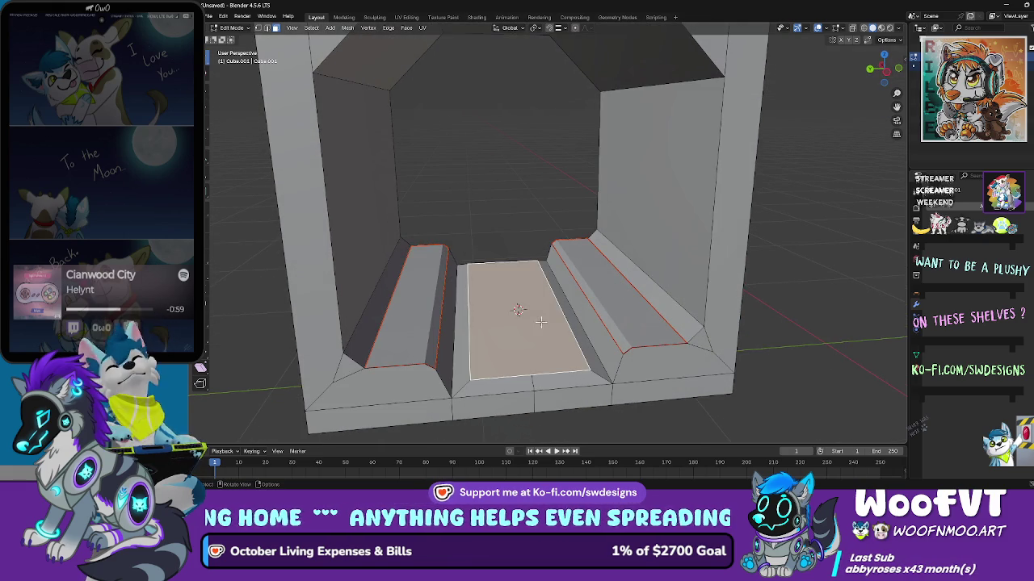
key("2")
Step: Mark seams around the left outer side, corner strip and middle front faces
scroll(587, 294, "down", 3)
mouse_move(581, 292)
left_mouse_down()
mouse_move(448, 271)
mouse_move(530, 127)
mouse_move(558, 202)
mouse_move(574, 215)
mouse_move(571, 159)
left_mouse_up()
left_click(448, 271, "shift")
scroll(449, 271, "down", 1)
left_click(537, 222, "shift")
mouse_move(538, 222)
left_mouse_down()
mouse_move(550, 234)
mouse_move(507, 239)
mouse_move(526, 282)
mouse_move(565, 267)
mouse_move(586, 189)
mouse_move(510, 138)
left_mouse_up()
left_click(549, 234, "shift")
key("x")
left_click(506, 239)
Step: Mark seams around the upper inner bevel faces and the left and right step faces
left_click(507, 135)
left_click(582, 121, "shift")
left_click_drag(582, 122, 676, 145)
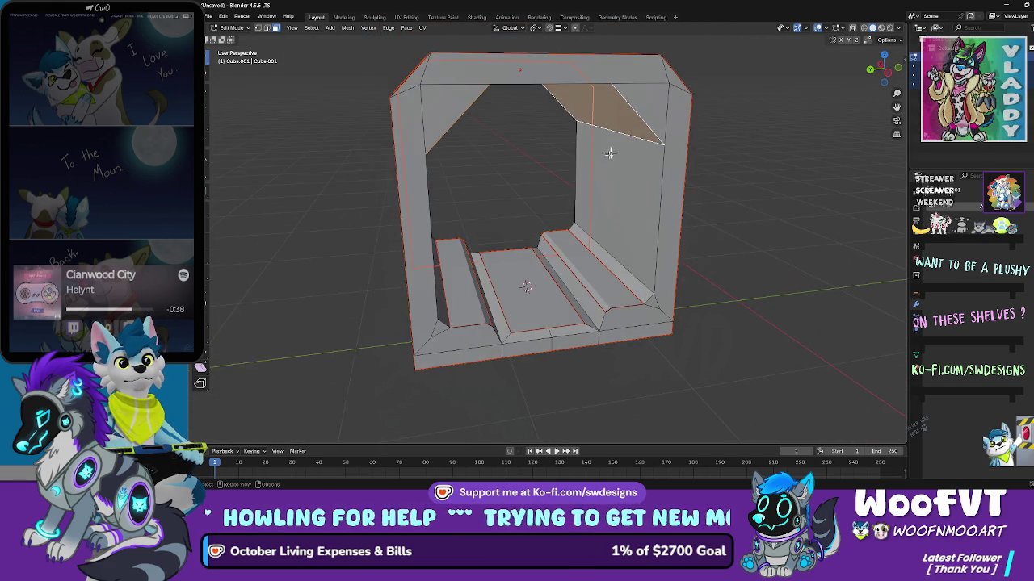
scroll(584, 237, "up", 2)
left_click(623, 274, "shift")
left_click(416, 285, "shift")
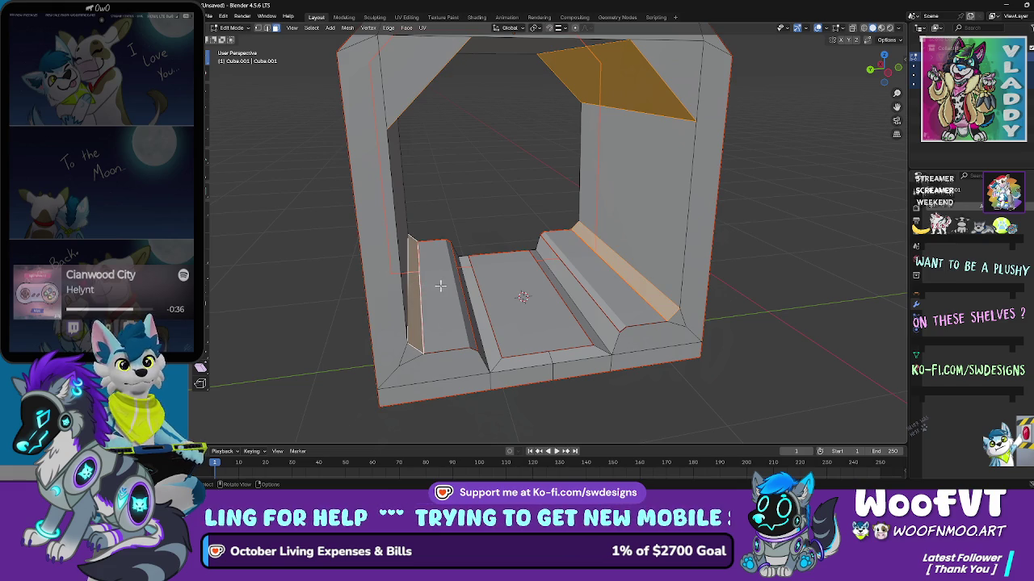
key("x")
left_click(440, 286)
Step: Switch back to Object Mode and reselect the tunnel object
left_click(232, 28)
left_click(234, 37)
scroll(436, 192, "down", 5)
left_click(657, 206)
key("b")
mouse_move(704, 307)
left_mouse_down()
mouse_move(370, 62)
mouse_move(488, 368)
left_mouse_up()
left_click(705, 366)
mouse_move(705, 366)
left_mouse_down()
mouse_move(383, 153)
mouse_move(376, 90)
left_mouse_up()
mouse_move(494, 170)
left_mouse_down()
mouse_move(478, 146)
mouse_move(720, 154)
mouse_move(664, 159)
left_mouse_up()
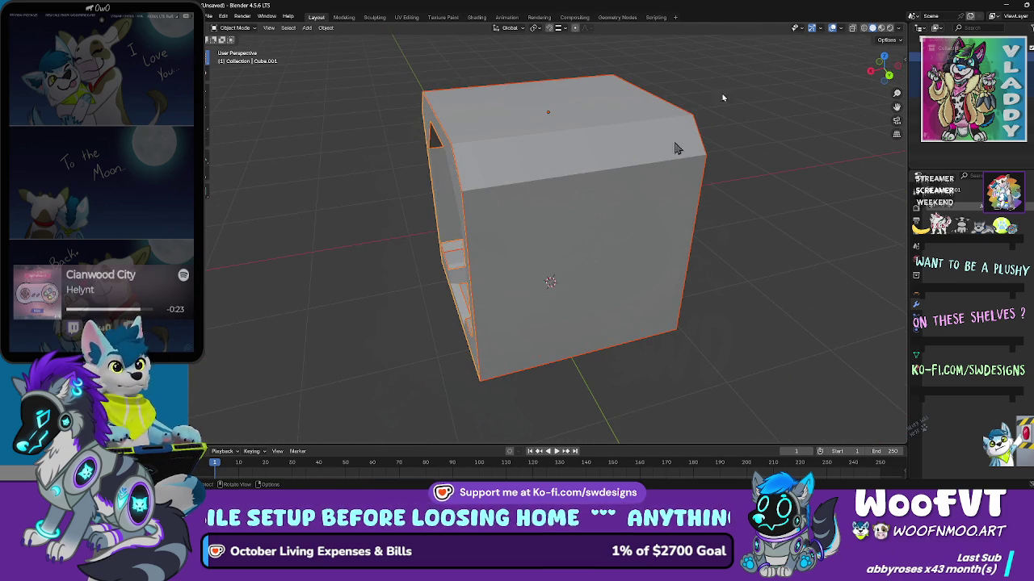
Step: Browse the sidebar's object transform and view settings panels
left_click(904, 56)
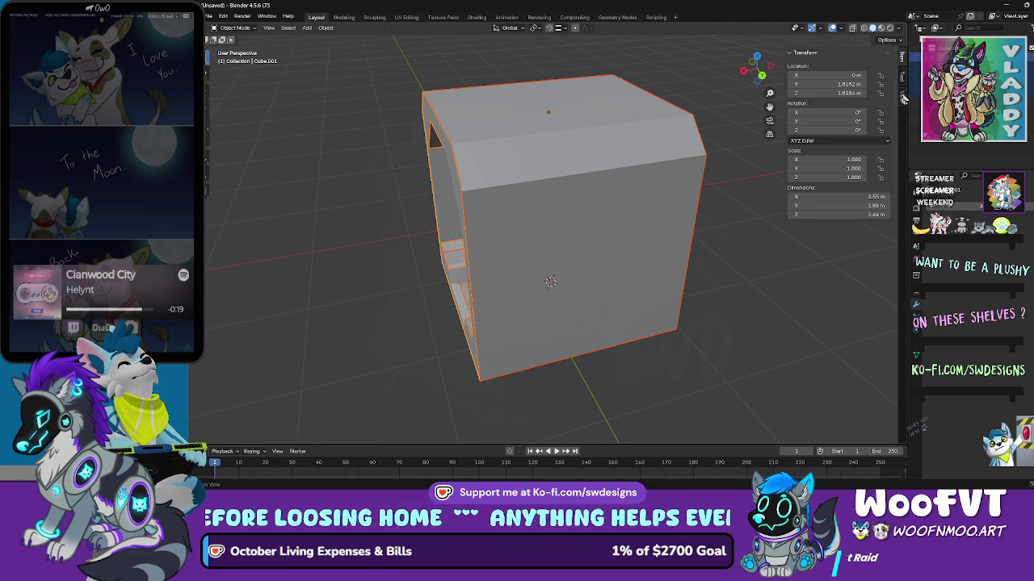
left_click(905, 104)
left_click(904, 63)
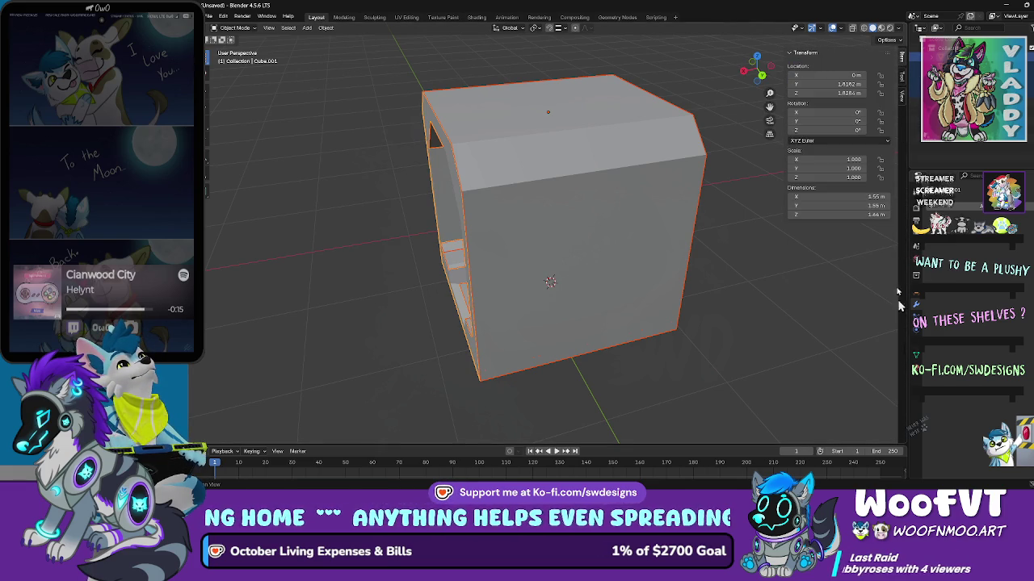
left_click(903, 76)
left_click(904, 96)
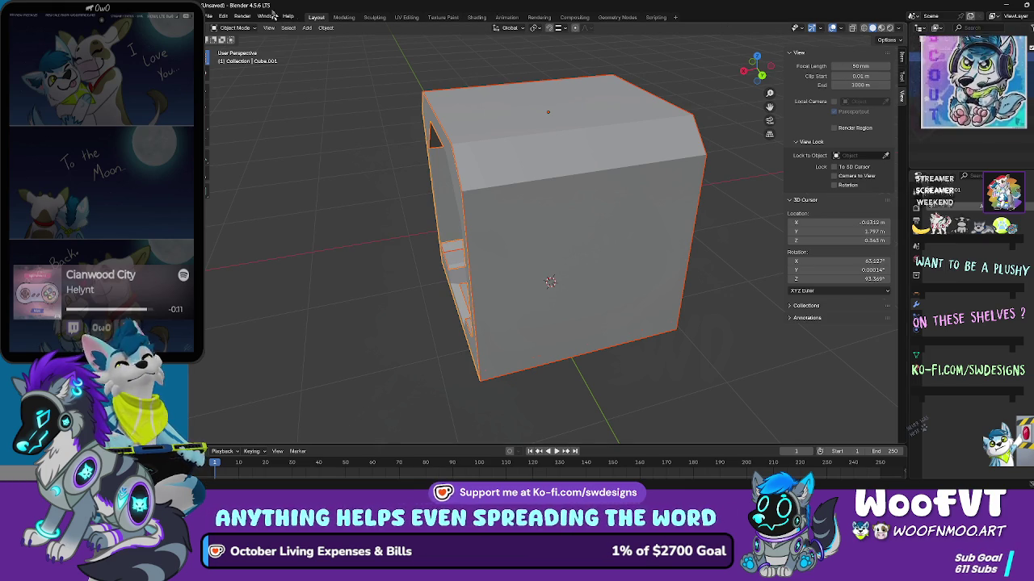
Step: Open Blender Preferences from the Edit menu on the Add-ons page
left_click(209, 17)
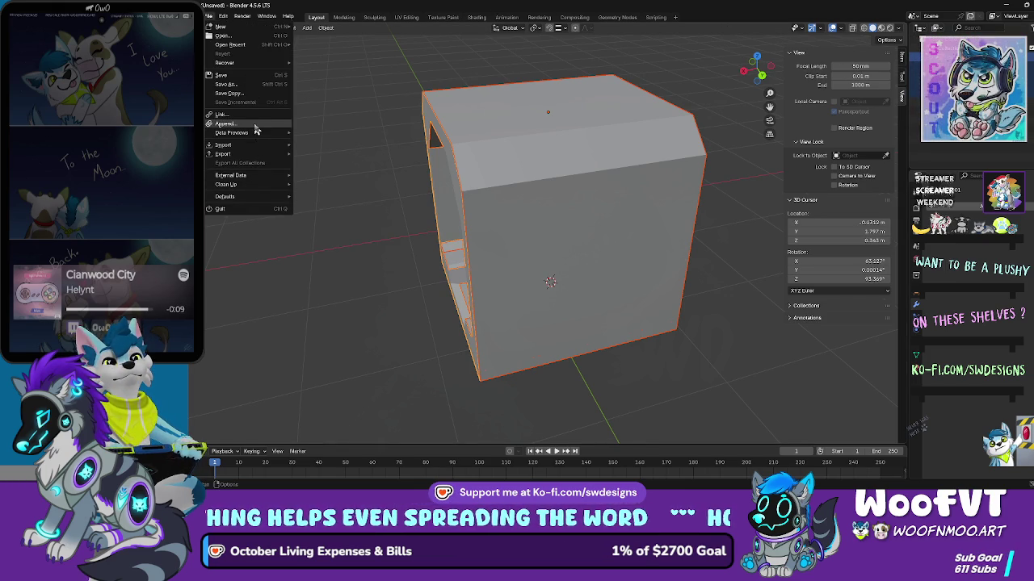
key("Escape")
left_click(224, 17)
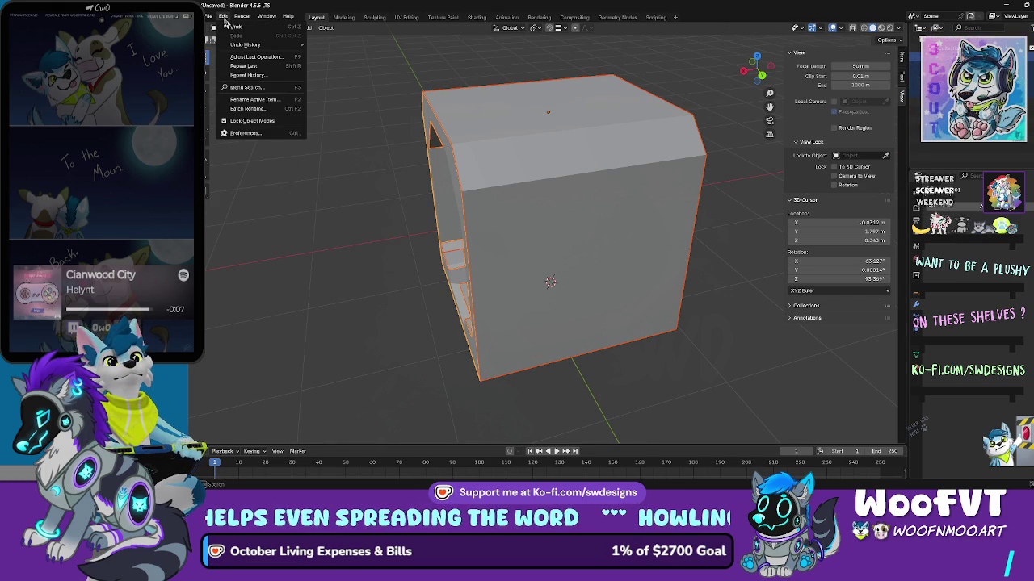
left_click(250, 135)
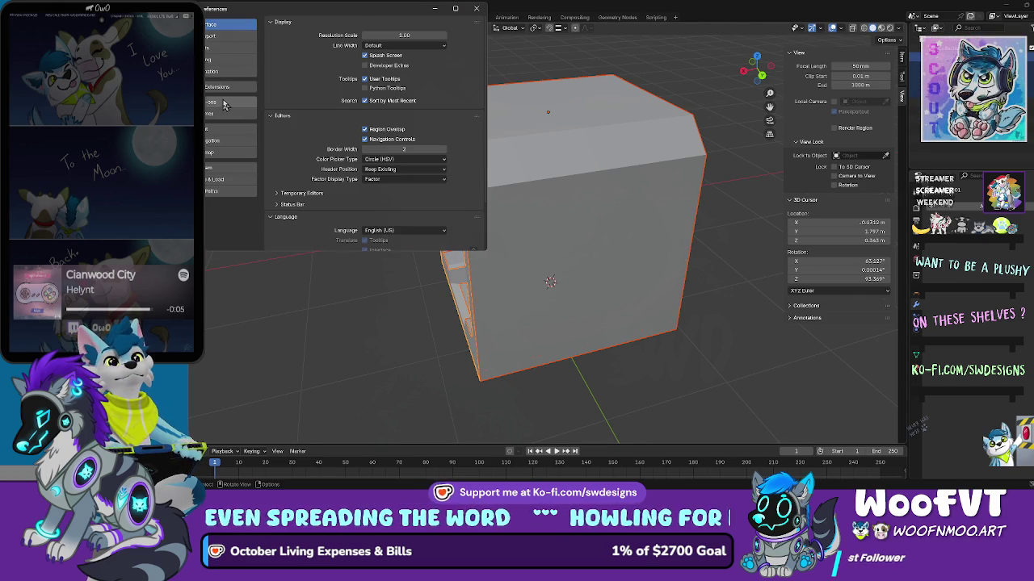
left_click(230, 102)
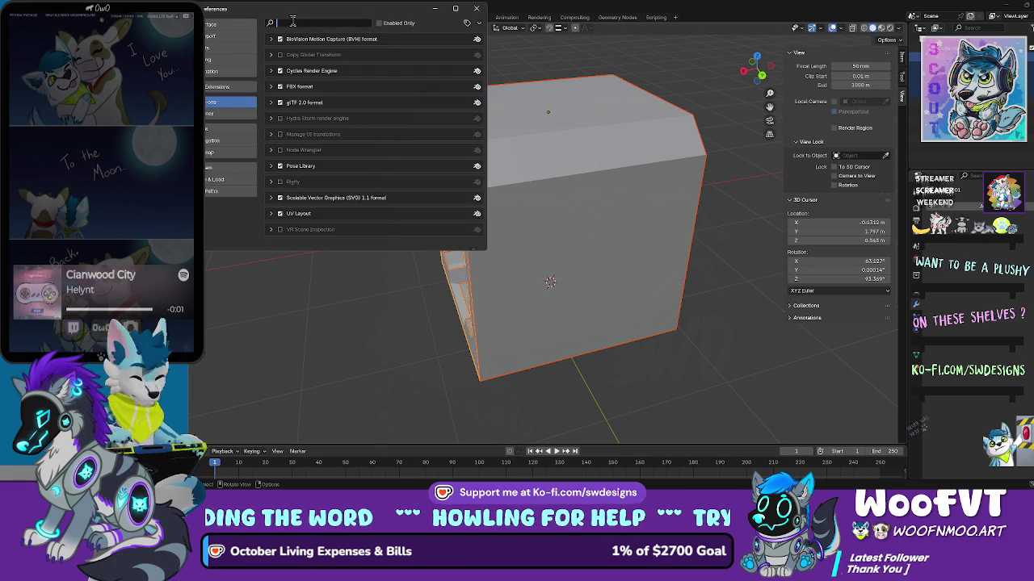
Step: Search the add-ons for 'rob', 're' and 'fb', then view the Extensions page
type("rob")
key("BackSpace")
key("BackSpace")
key("BackSpace")
type("r")
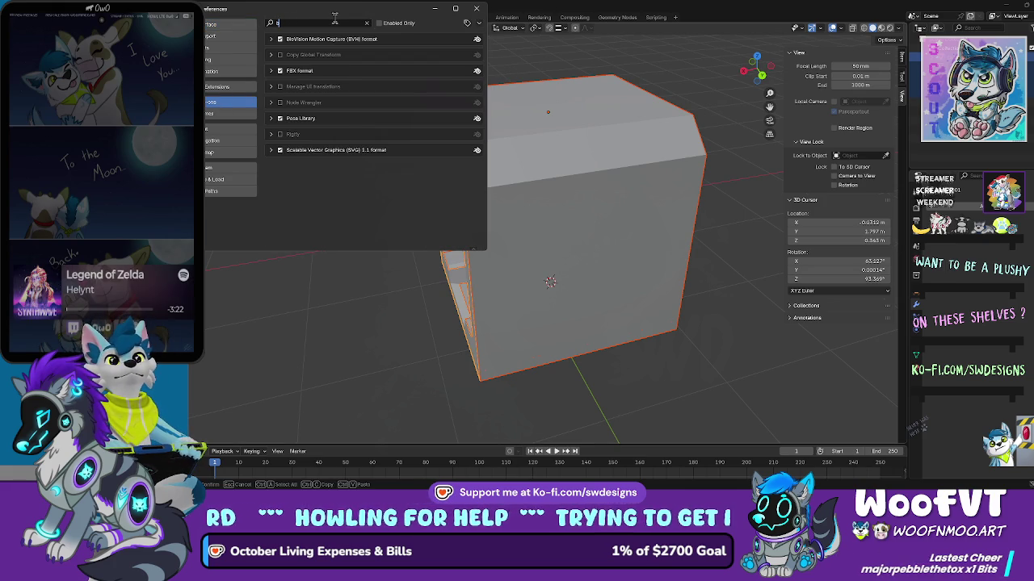
type("e")
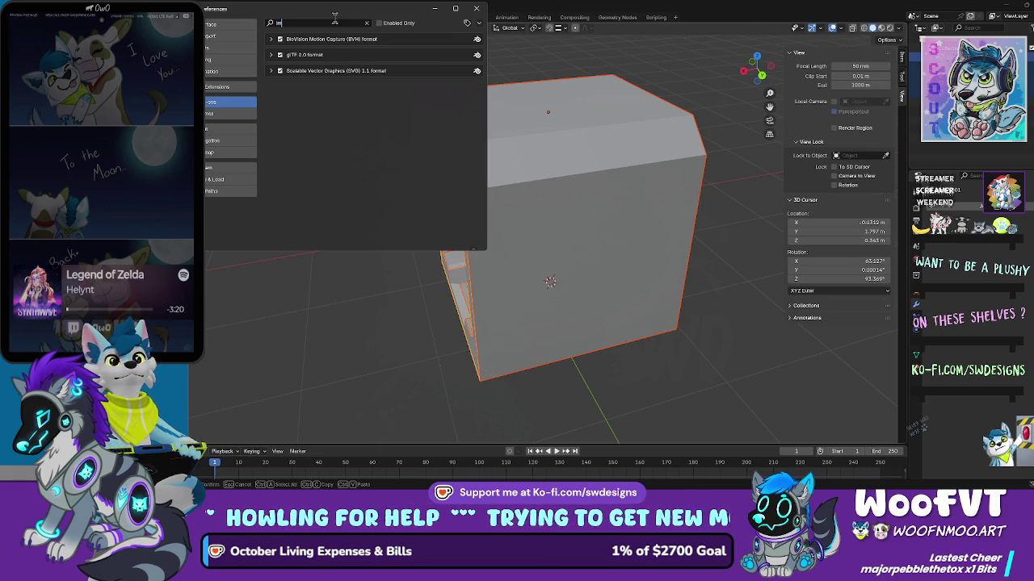
key("BackSpace")
key("BackSpace")
key("BackSpace")
type("fb")
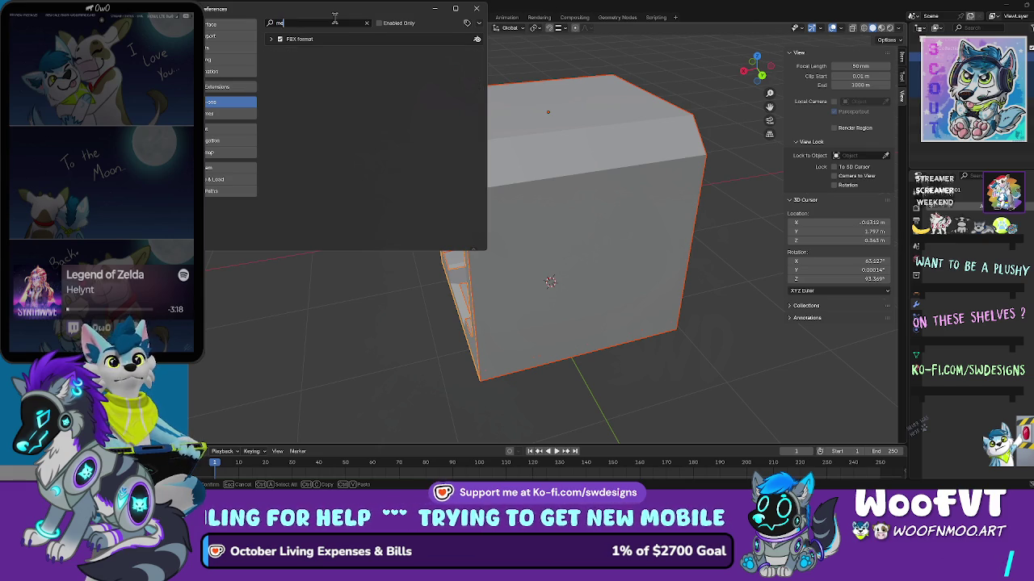
key("BackSpace")
key("BackSpace")
key("BackSpace")
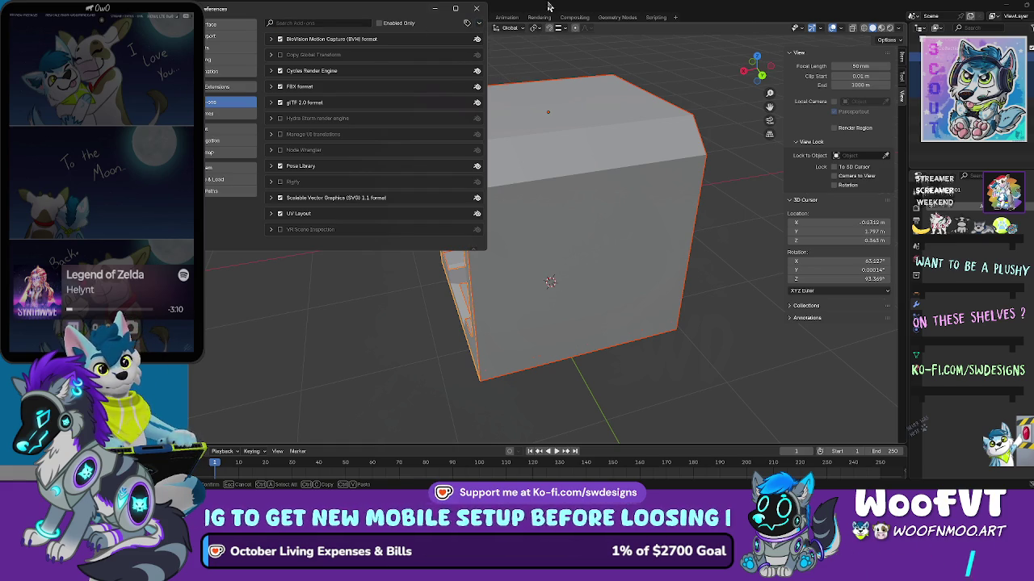
left_click(225, 85)
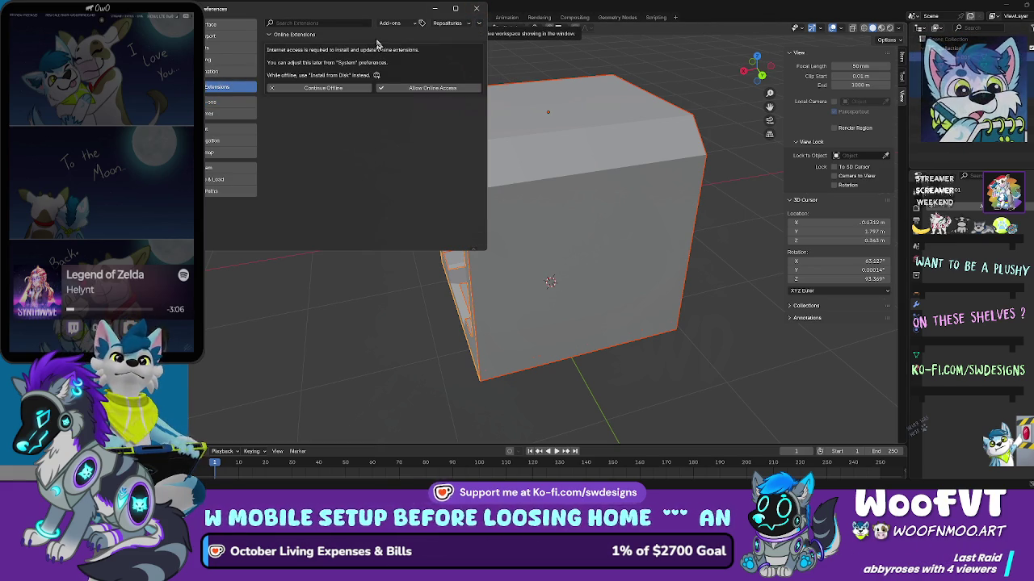
left_click(434, 8)
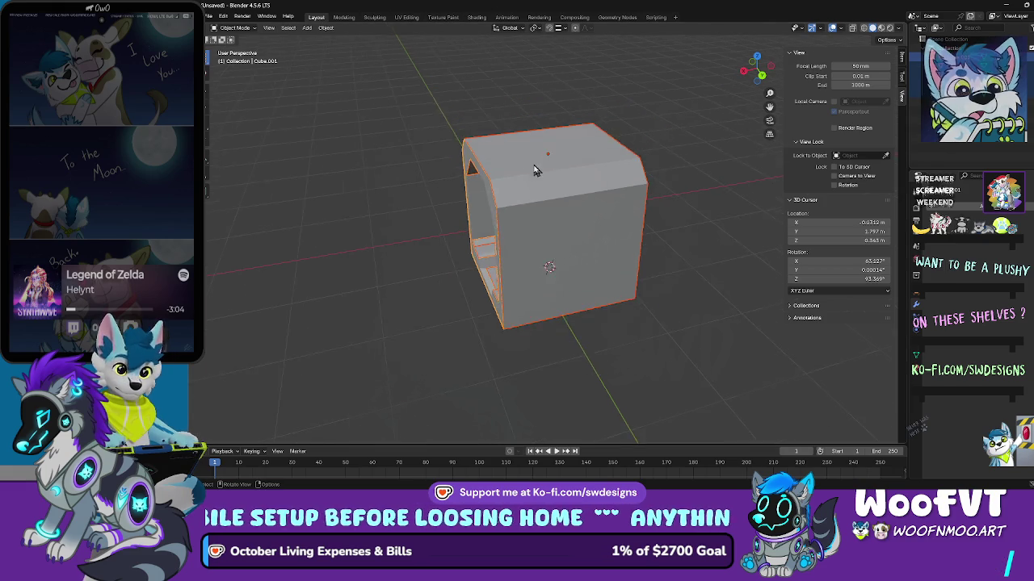
Step: Face the tunnel's open front and start an FBX export from the File menu
mouse_move(523, 180)
left_mouse_down()
mouse_move(605, 169)
mouse_move(676, 180)
left_mouse_up()
scroll(602, 182, "up", 2)
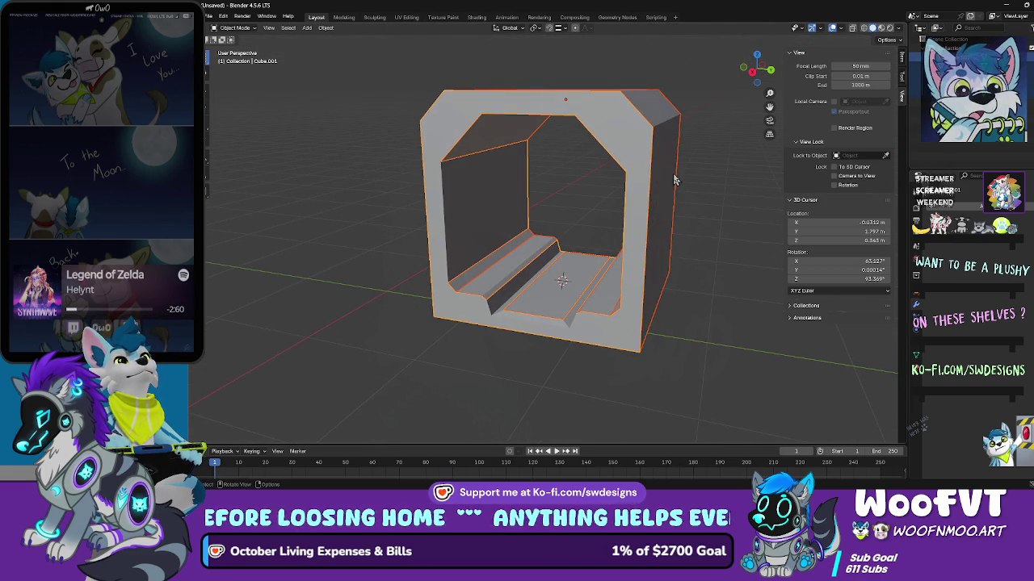
left_click(208, 16)
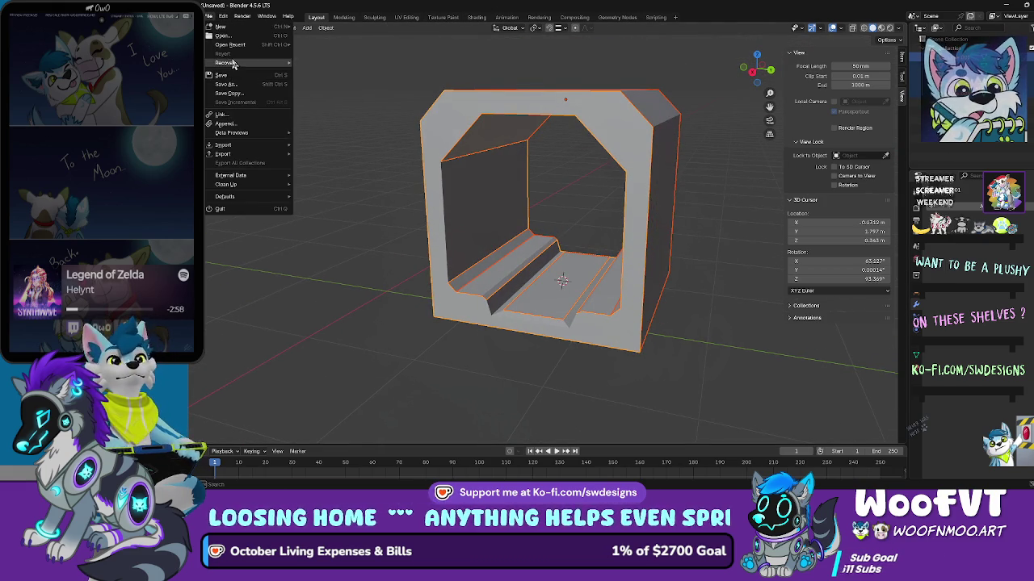
mouse_move(247, 155)
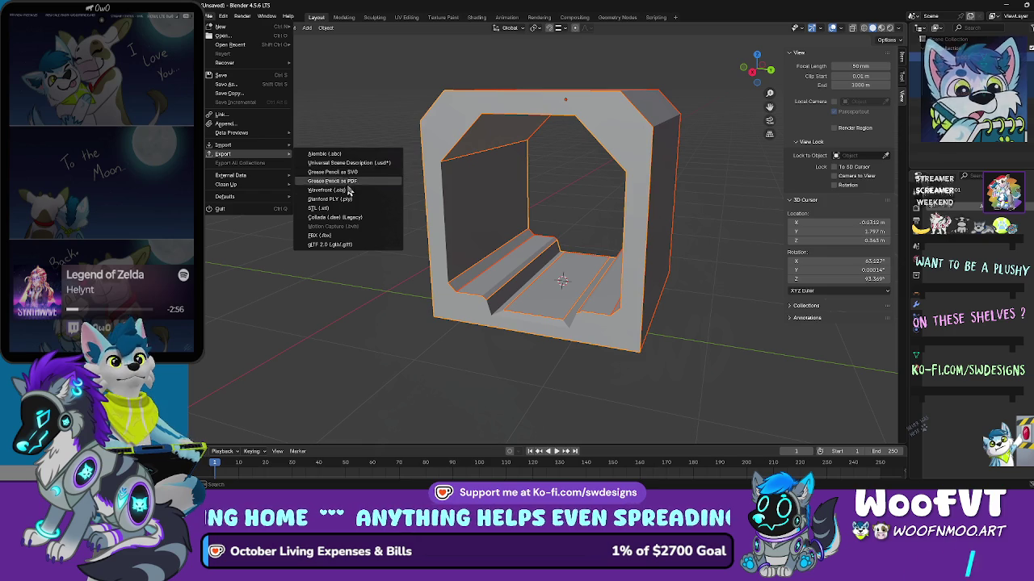
left_click(345, 236)
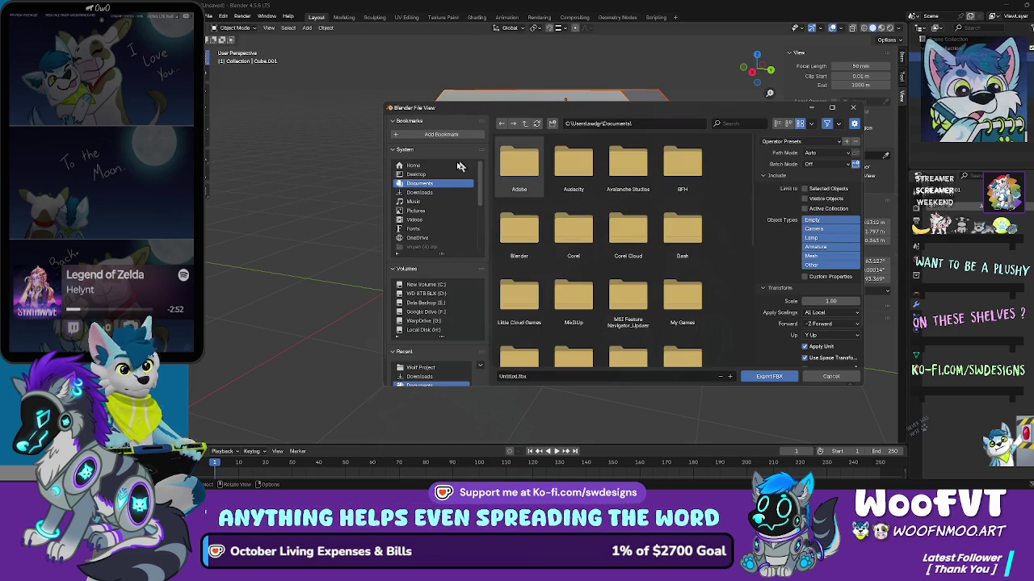
Step: Browse to F:\My Drive\2026 3d models in the export file browser
left_click(434, 192)
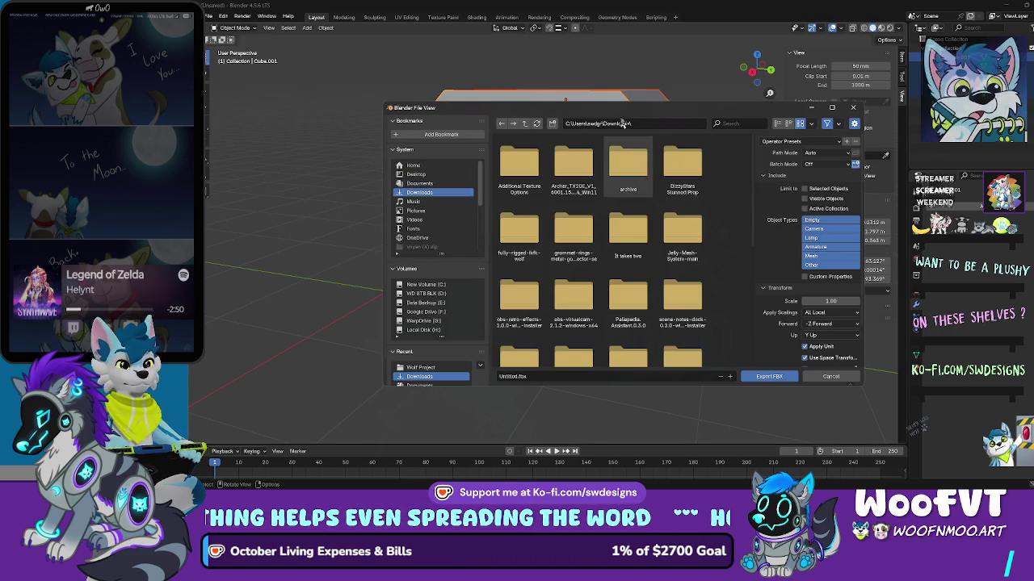
left_click(665, 123)
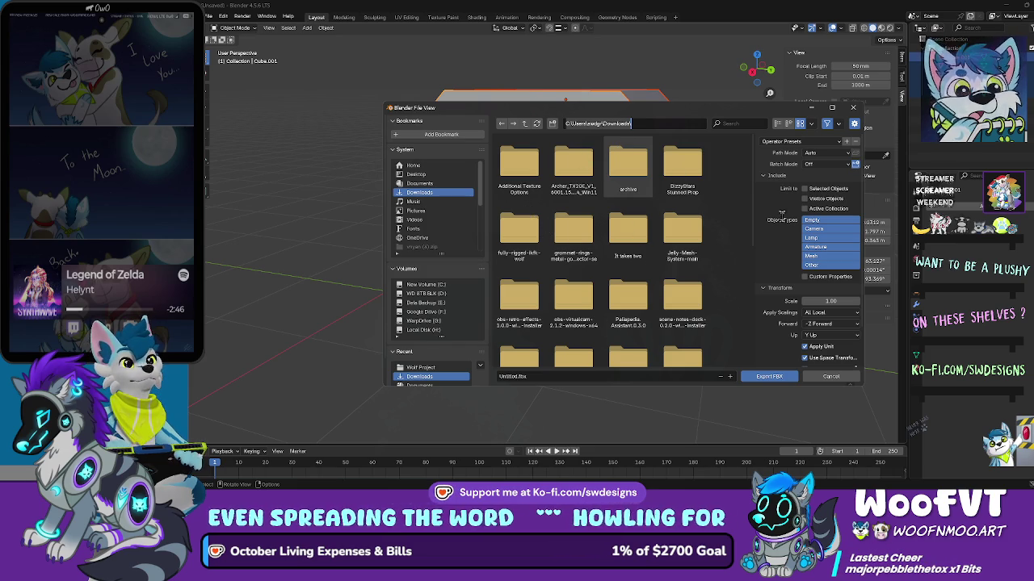
left_click(490, 187)
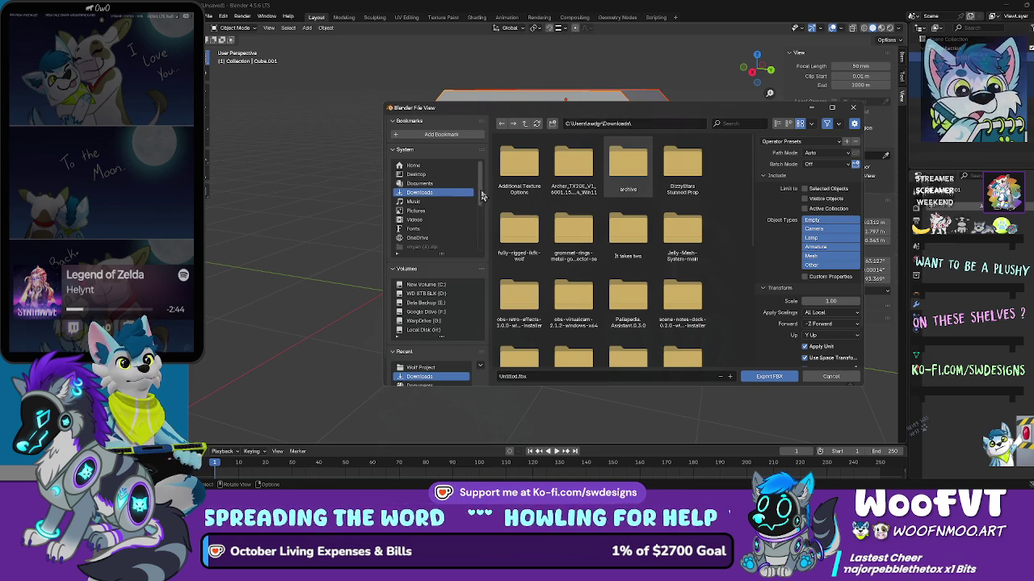
scroll(481, 200, "down", 2)
scroll(479, 206, "down", 5)
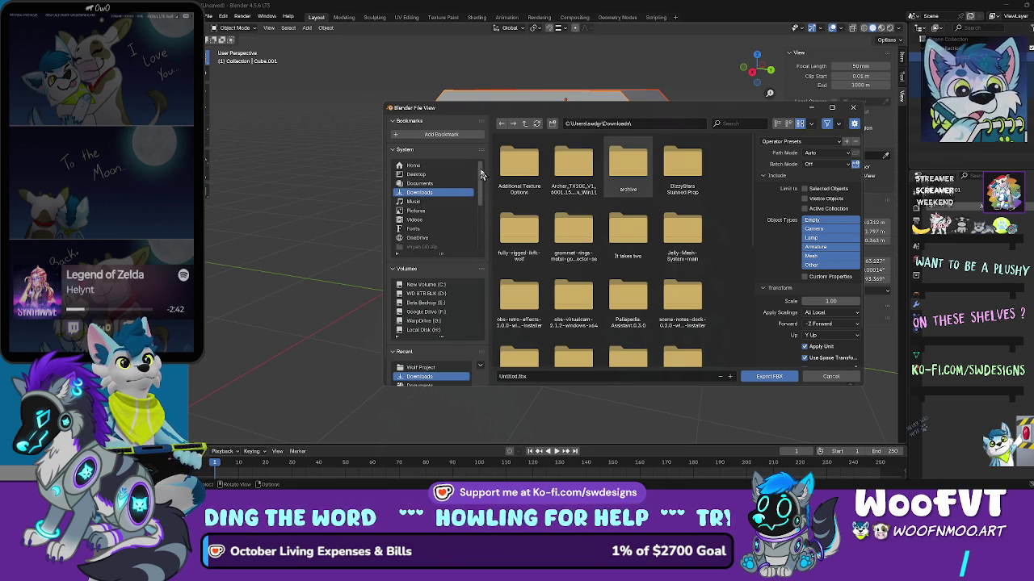
left_click(444, 212)
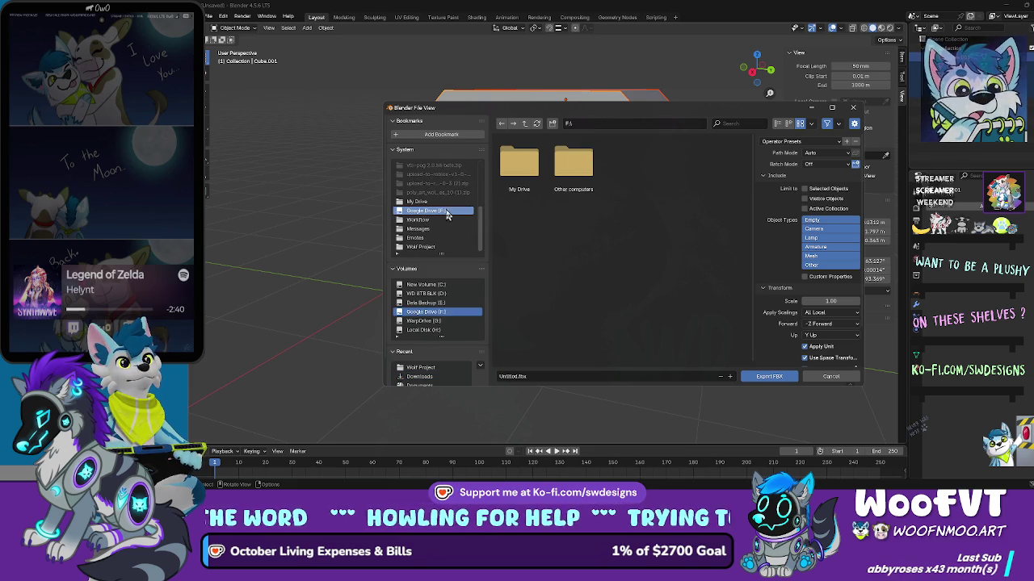
double_click(523, 171)
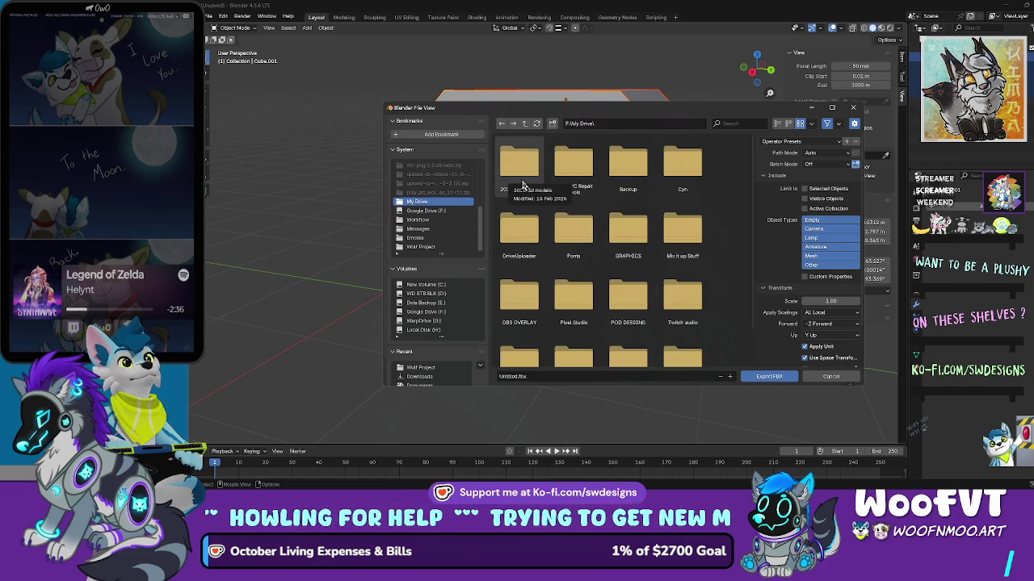
double_click(523, 184)
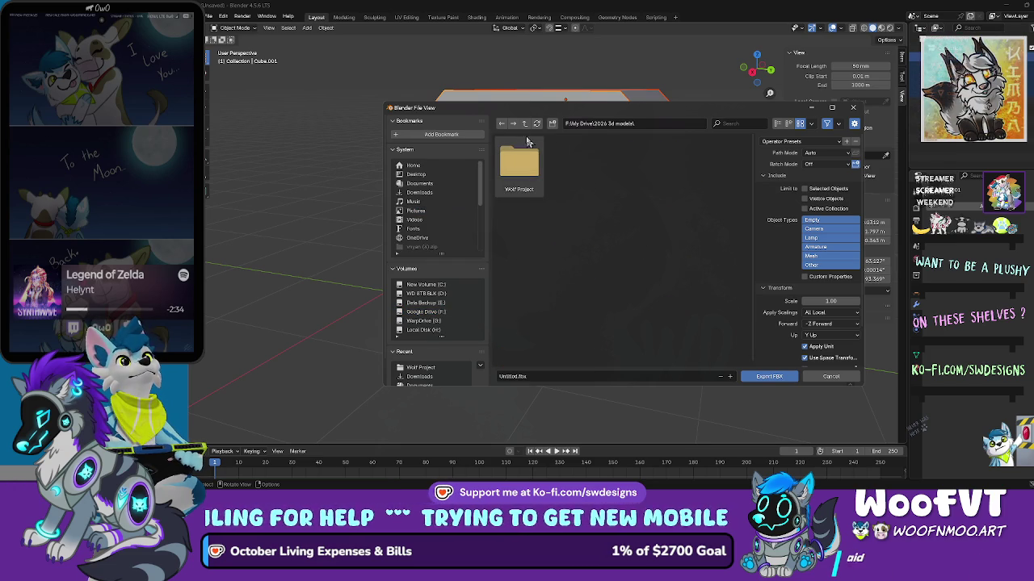
Step: Create a Roblox Town Assets folder and export the tunnel as Water-Access-Tunnel.fbx there
left_click(552, 124)
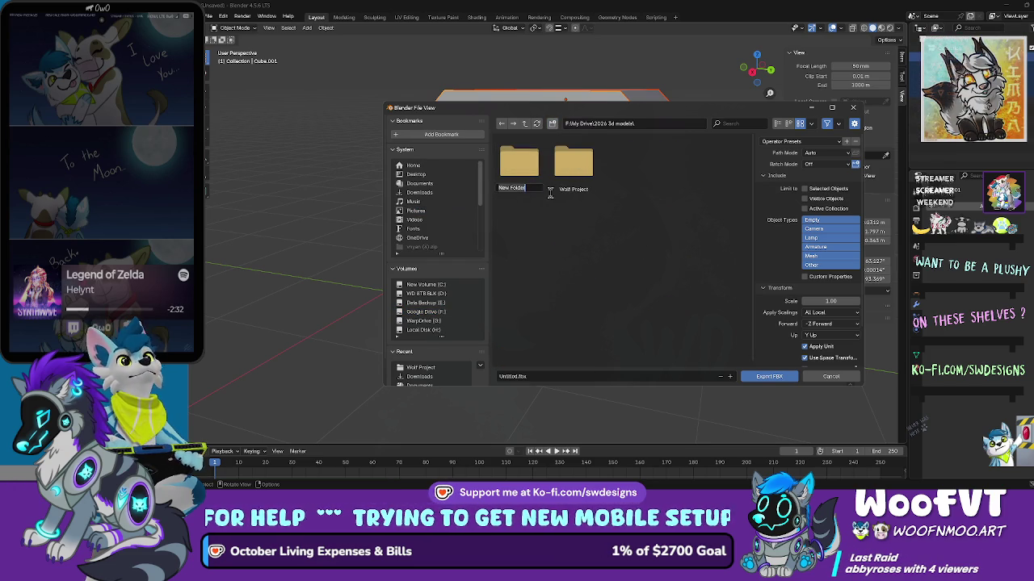
type("cjex A")
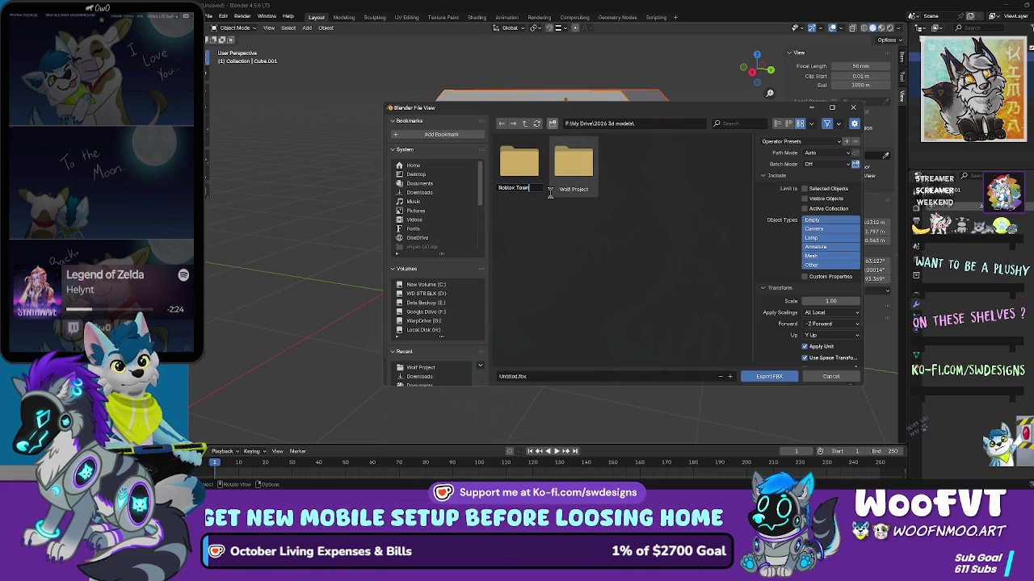
type("s")
key("Return")
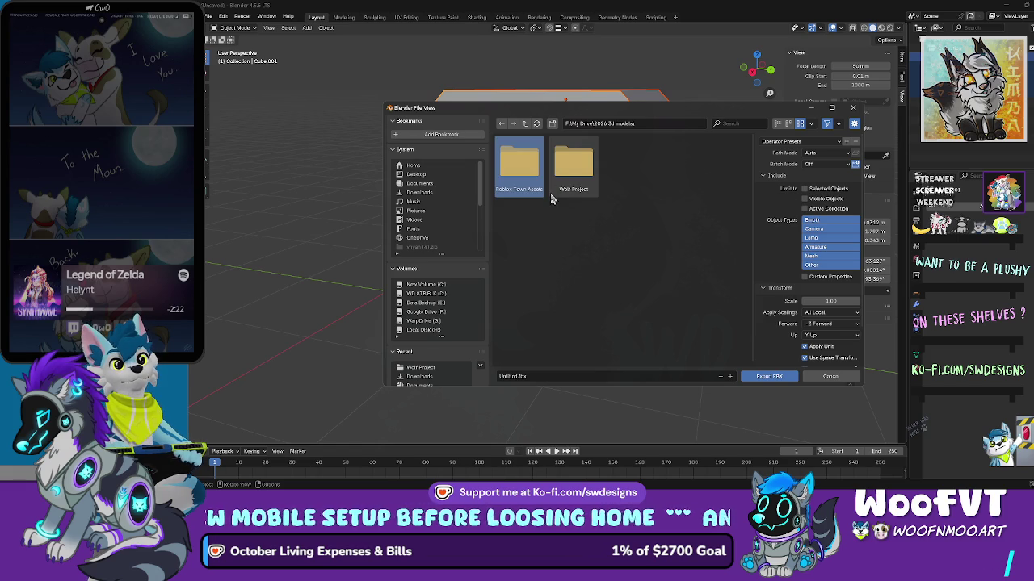
left_click(515, 166)
type("Tunnel")
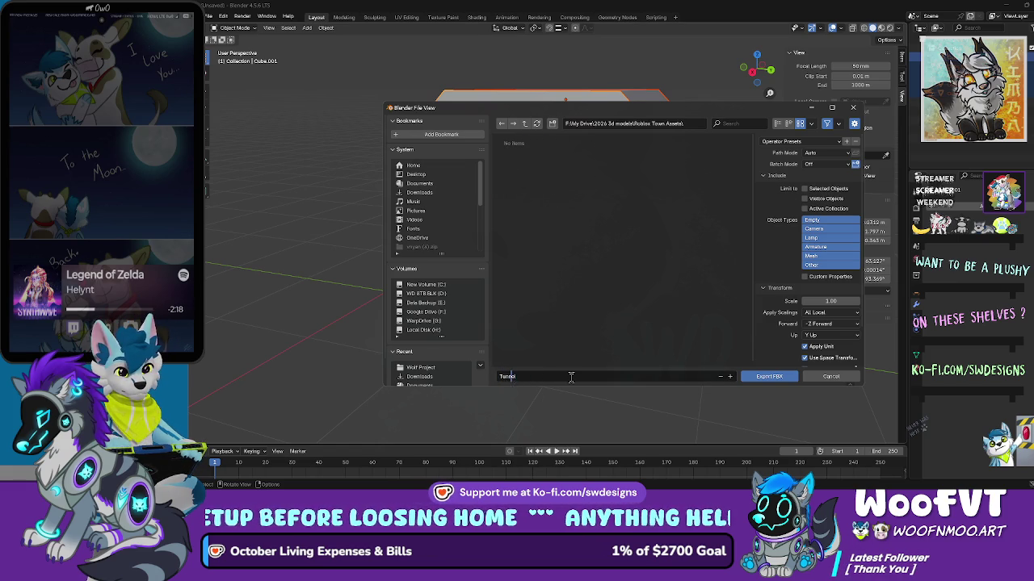
type("Water-Access-")
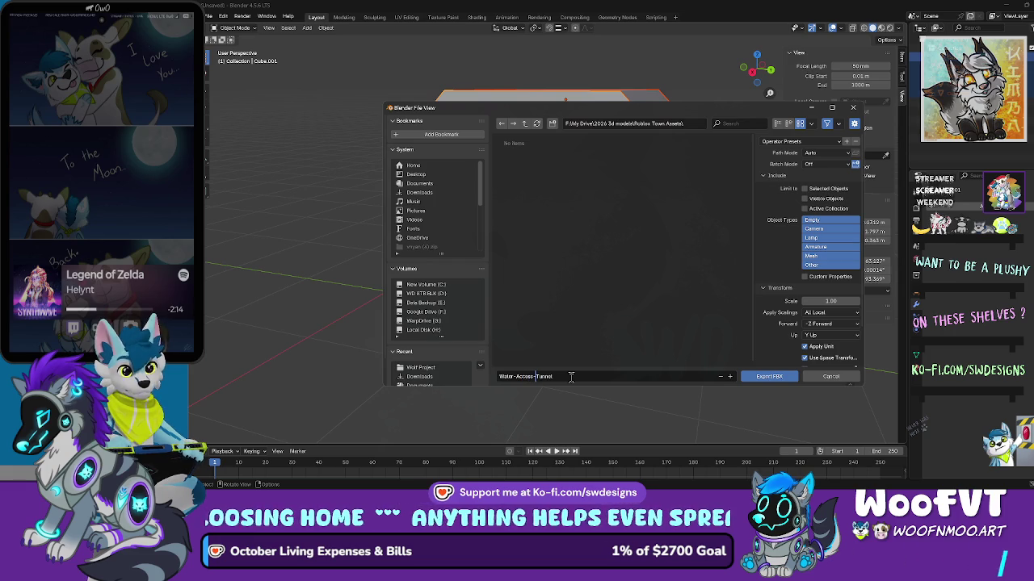
key("Return")
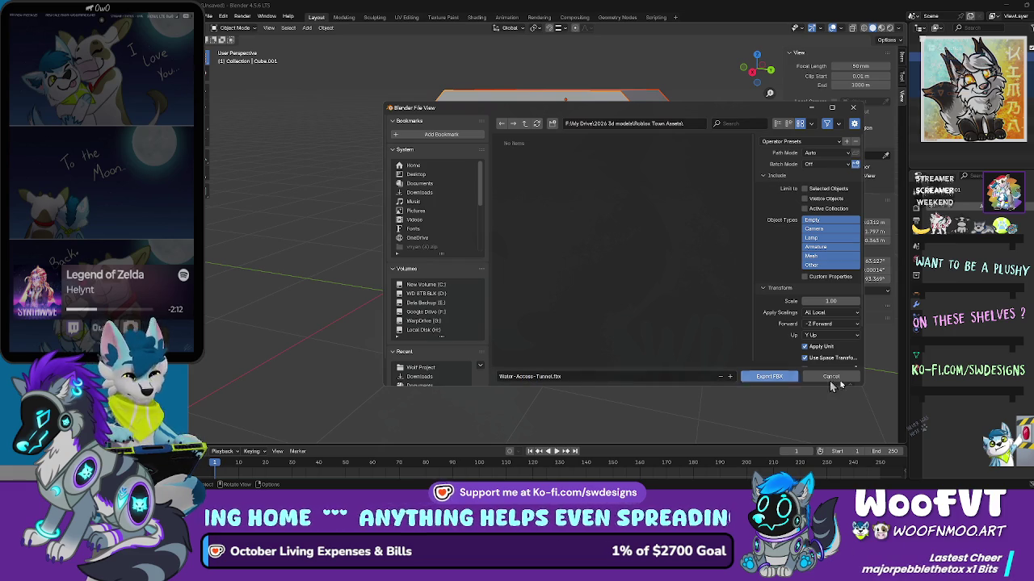
left_click(772, 376)
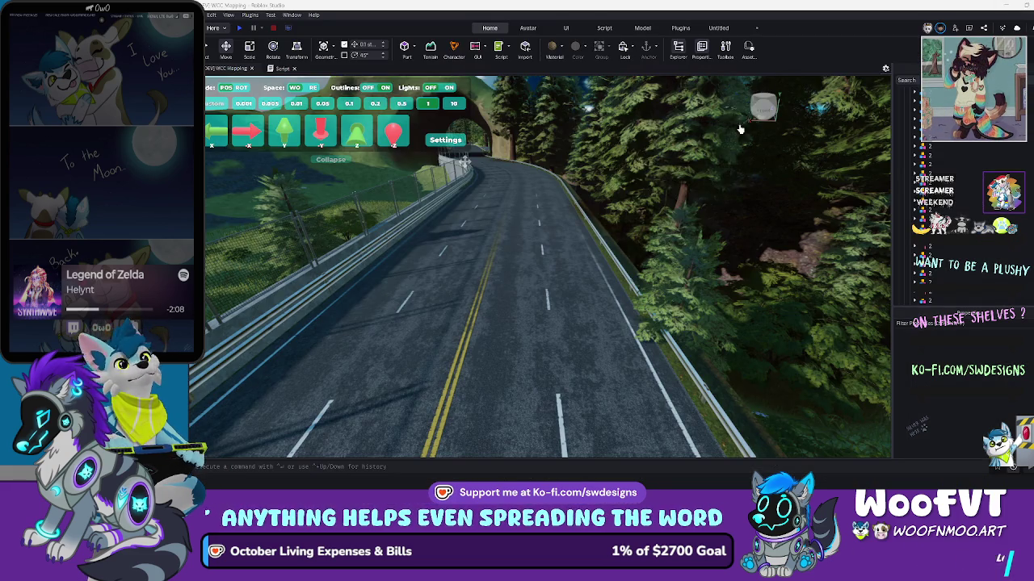
Step: Inspect the road's concrete edge, guard rail and grass-slope bush, flying the camera forward
left_click(602, 242)
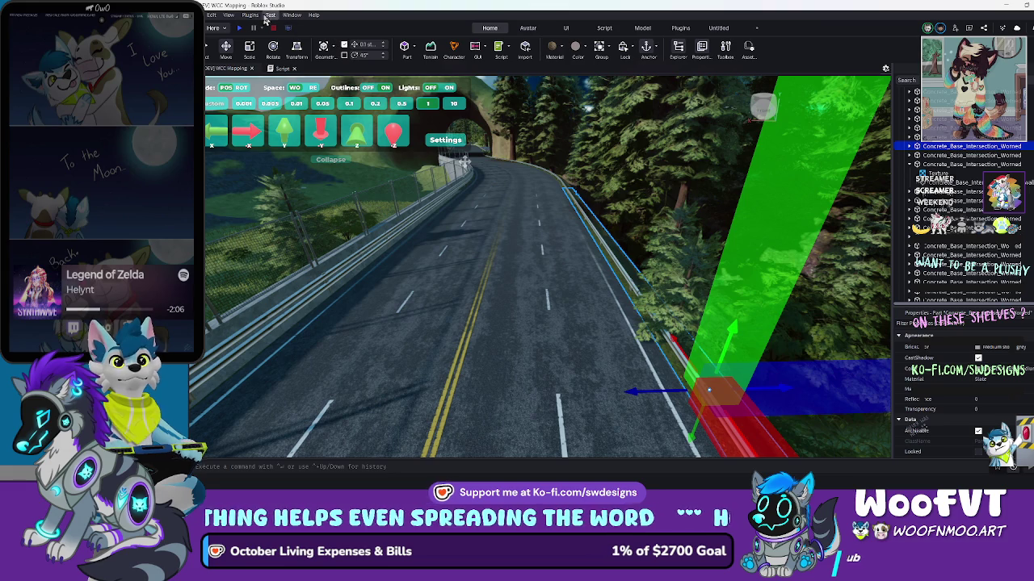
left_click(408, 209)
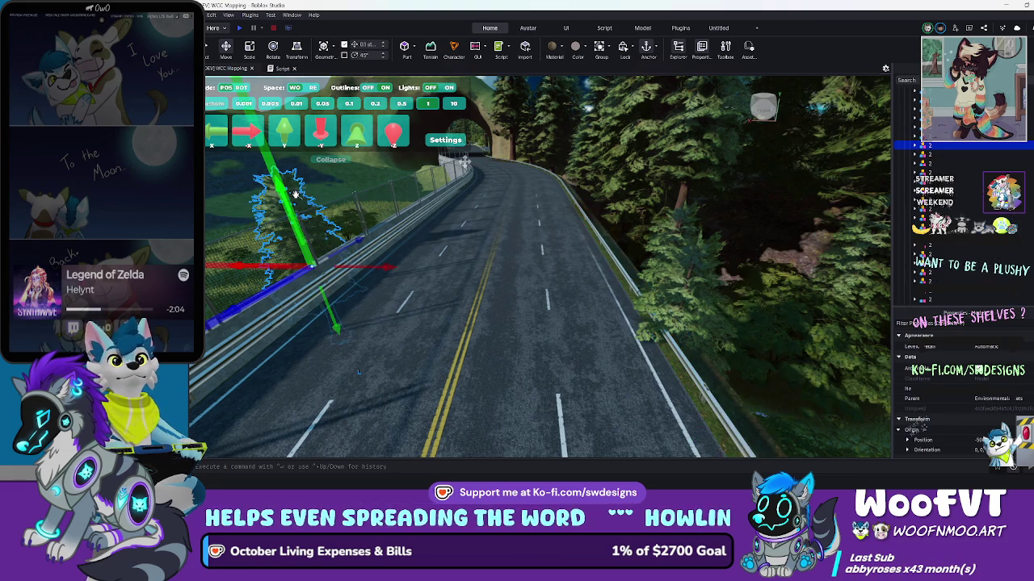
key("a")
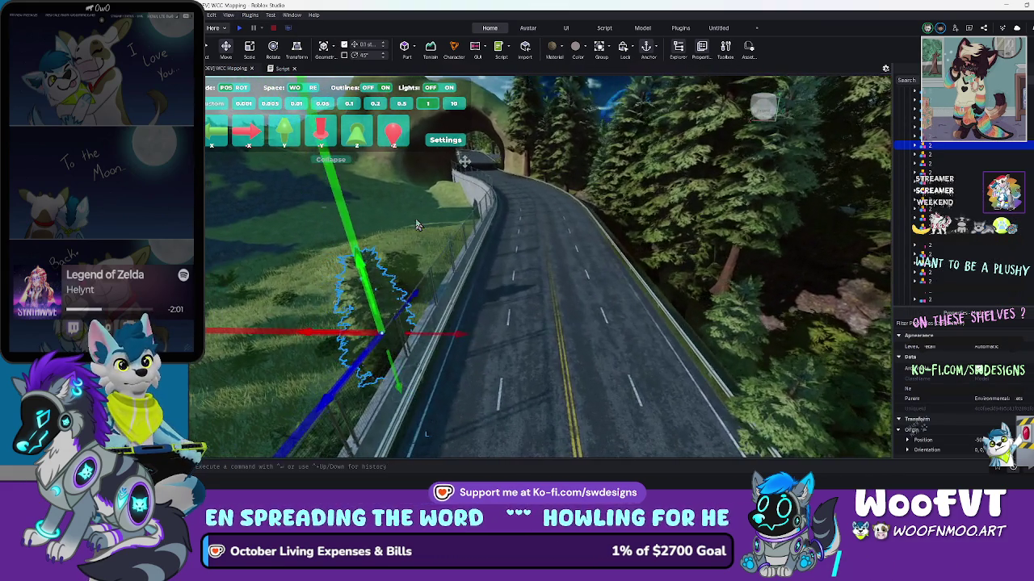
left_click(408, 242)
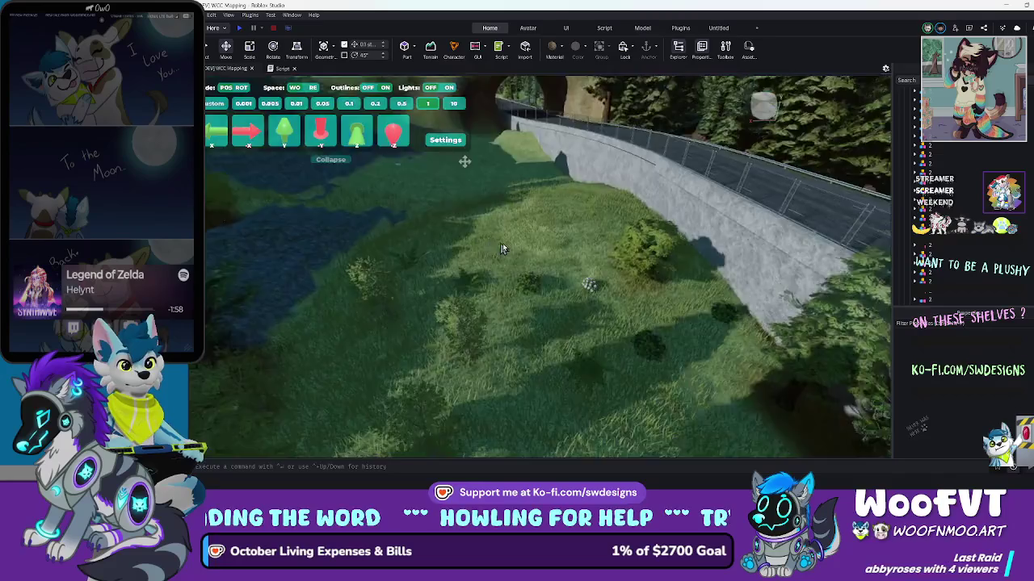
left_click(506, 207)
key("w")
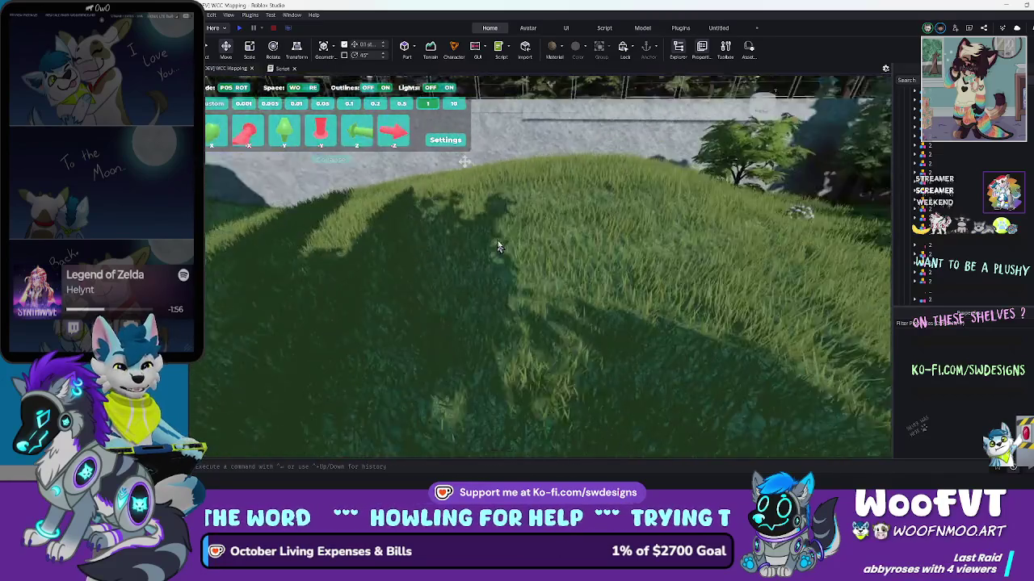
key("w")
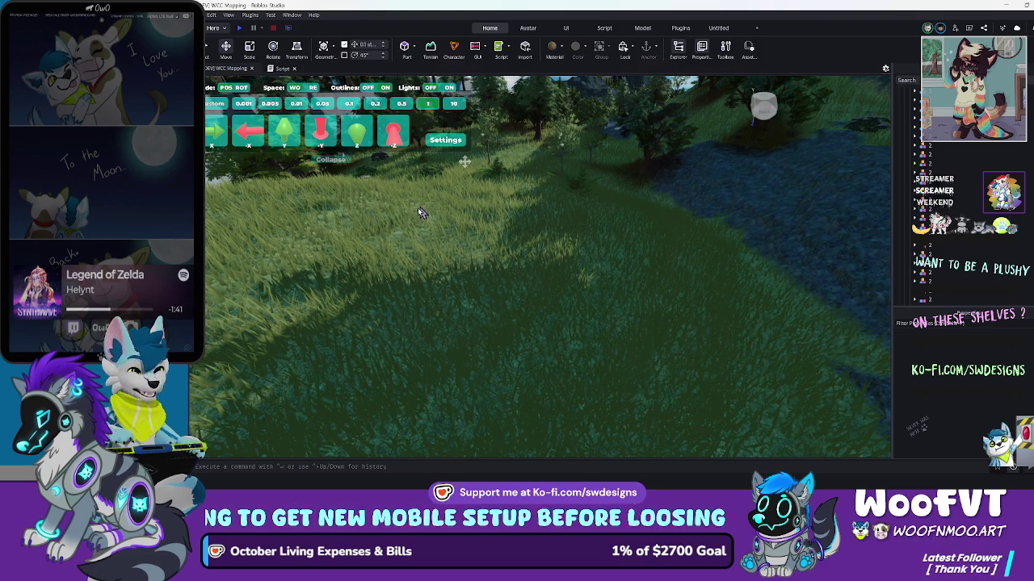
scroll(402, 213, "up", 3)
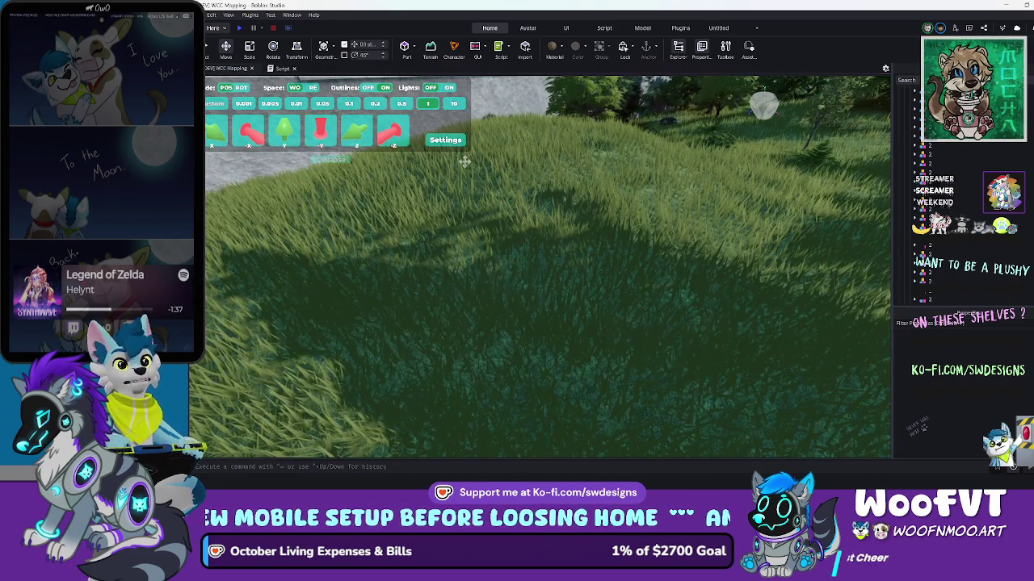
Step: Open and close the File menu, then bring up the vnyan File Explorer window
left_click(194, 14)
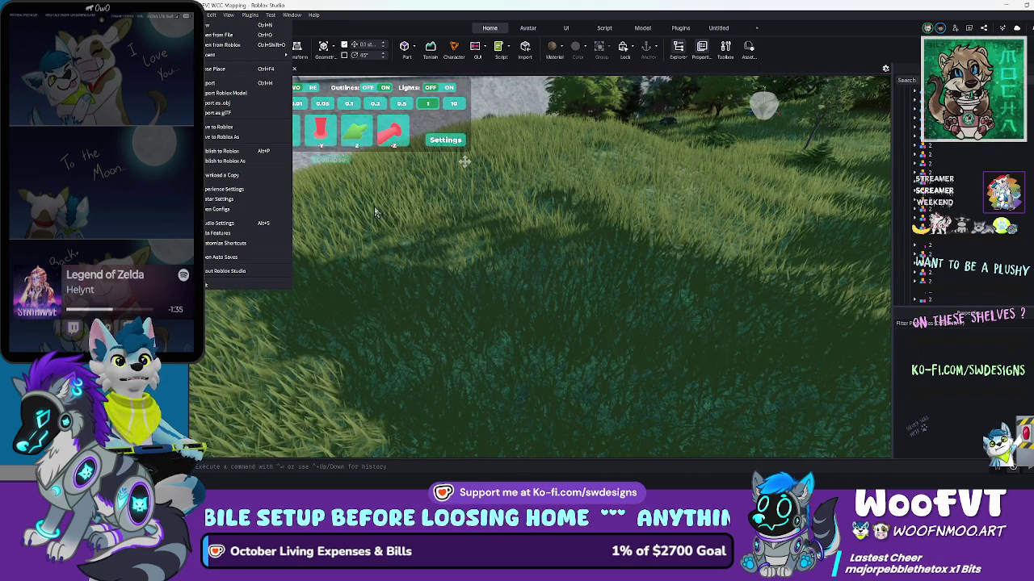
left_click(376, 436)
mouse_move(222, 479)
left_click(315, 420)
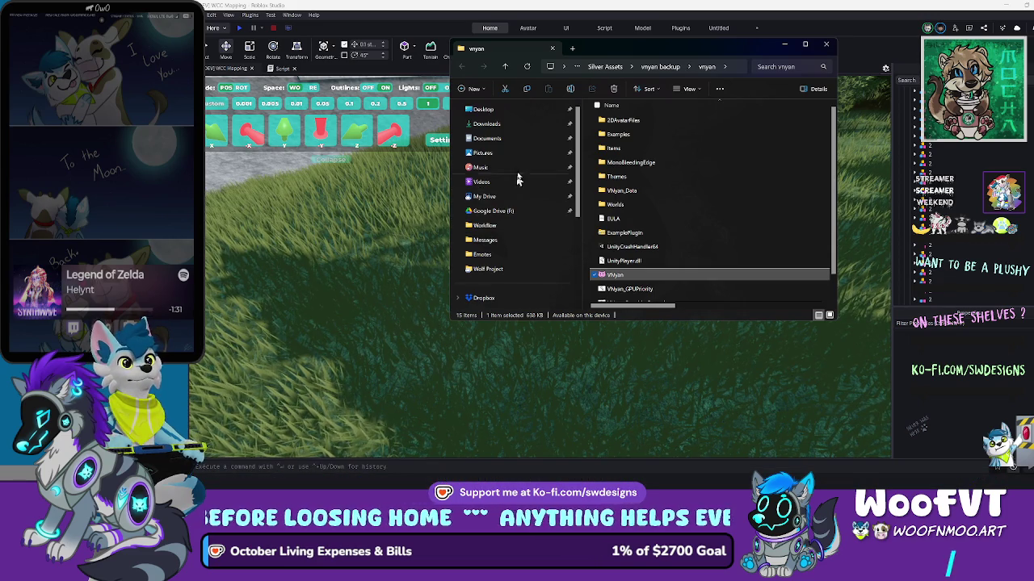